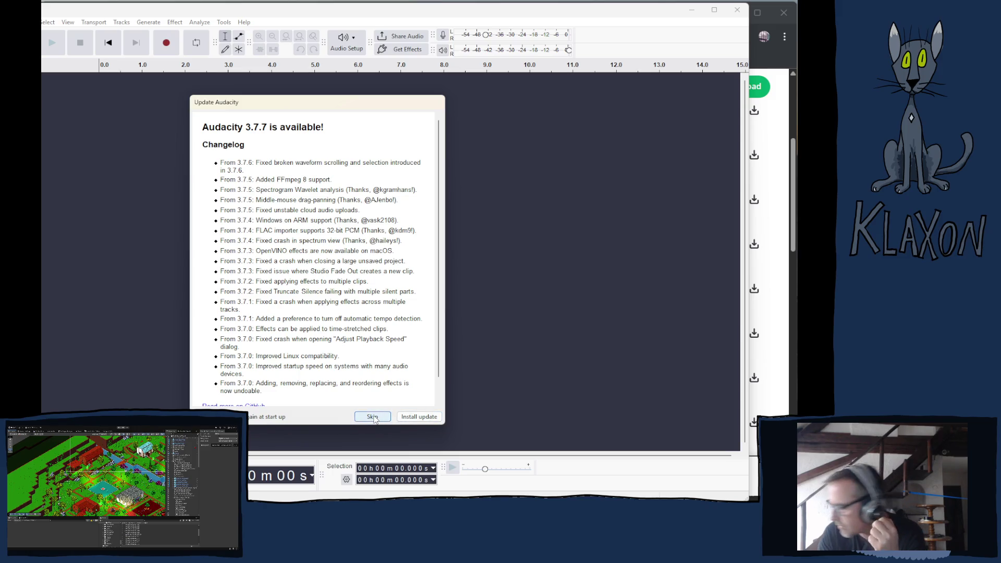
# Start the Audacity 3.7.7 update, keeping the default language, folder and tasks
pyautogui.click(423, 420)
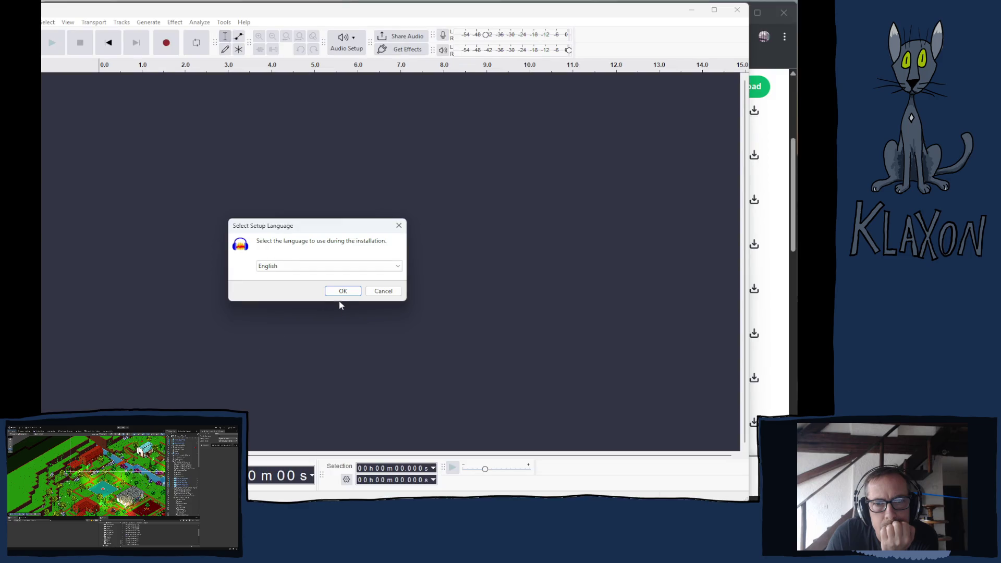
pyautogui.click(343, 293)
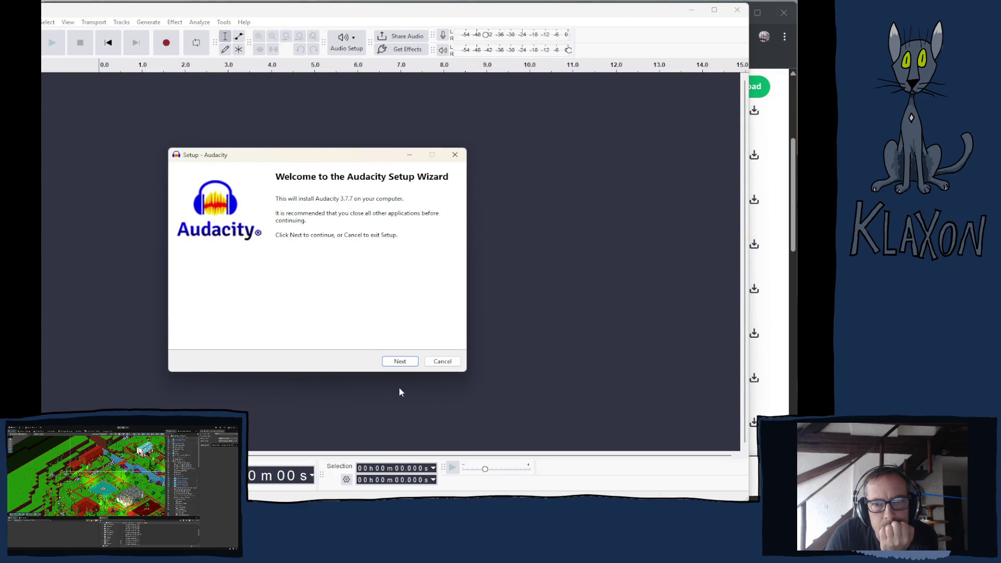
pyautogui.click(400, 361)
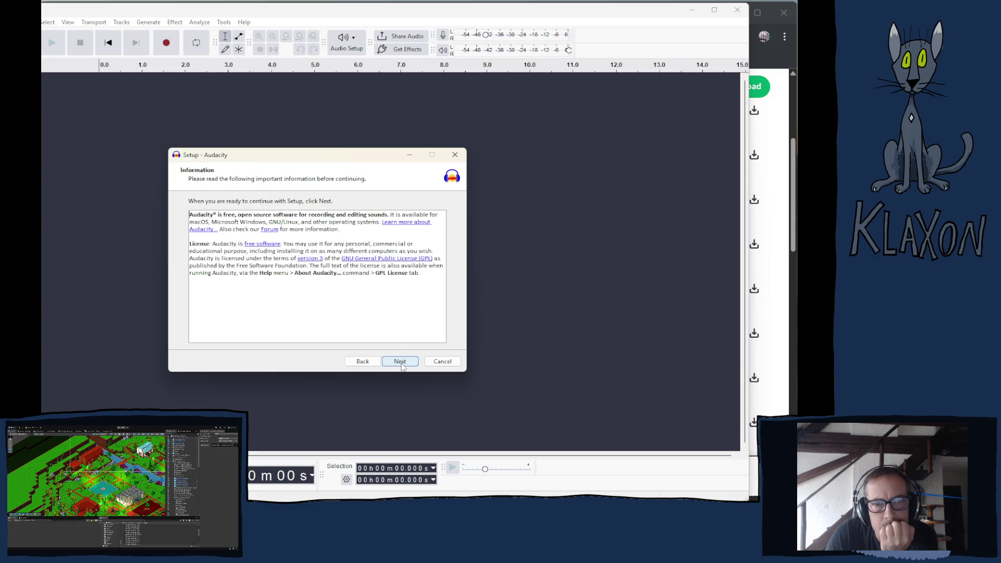
pyautogui.click(403, 362)
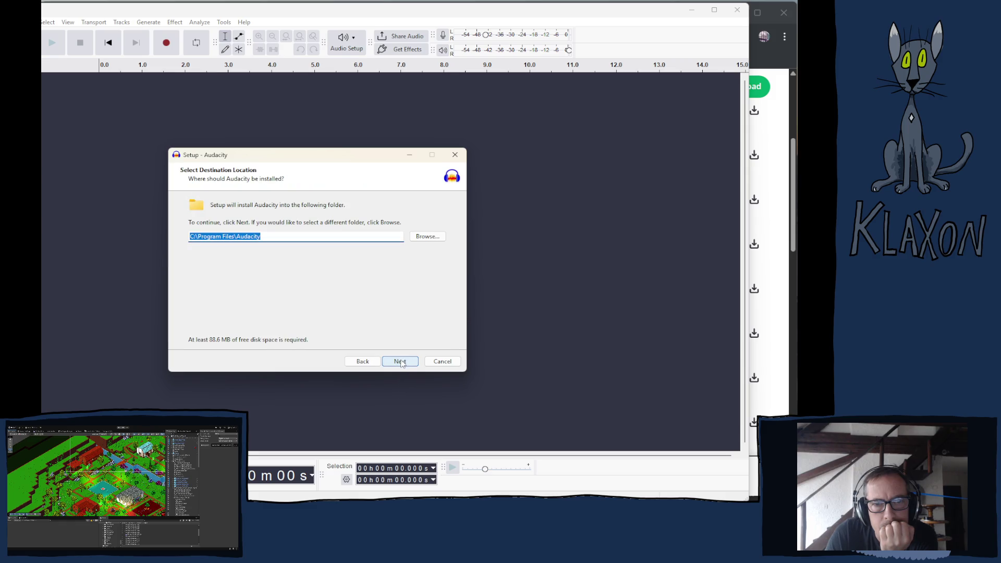
pyautogui.click(402, 363)
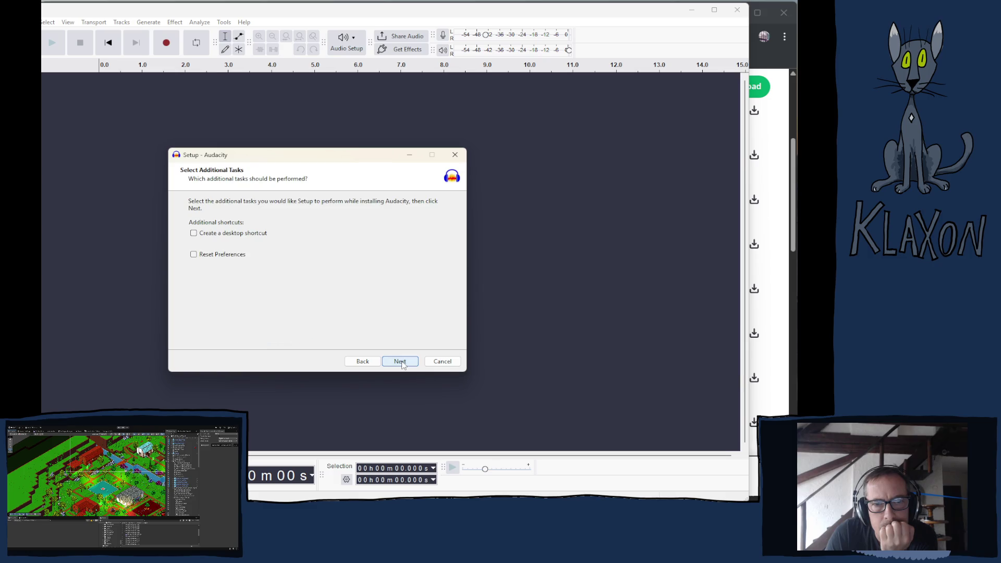
pyautogui.click(397, 365)
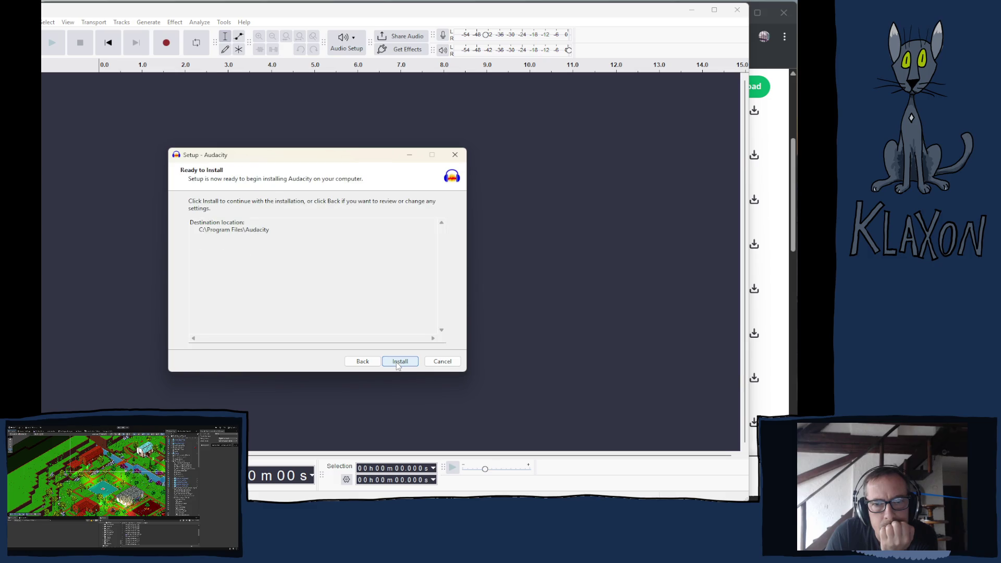
pyautogui.click(397, 365)
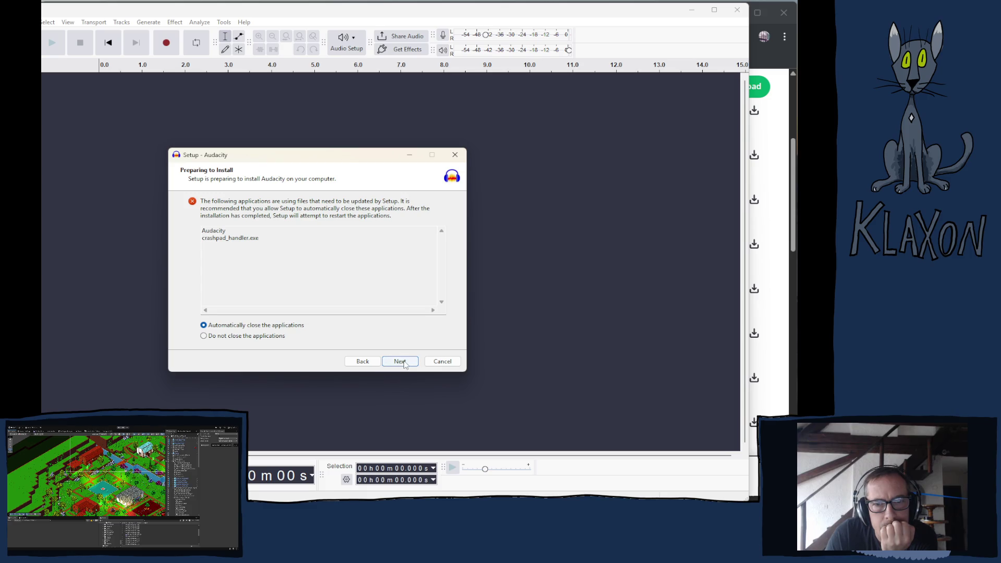
# Let setup close Audacity, finish with Launch Audacity checked, and dismiss the welcome dialog
pyautogui.click(404, 362)
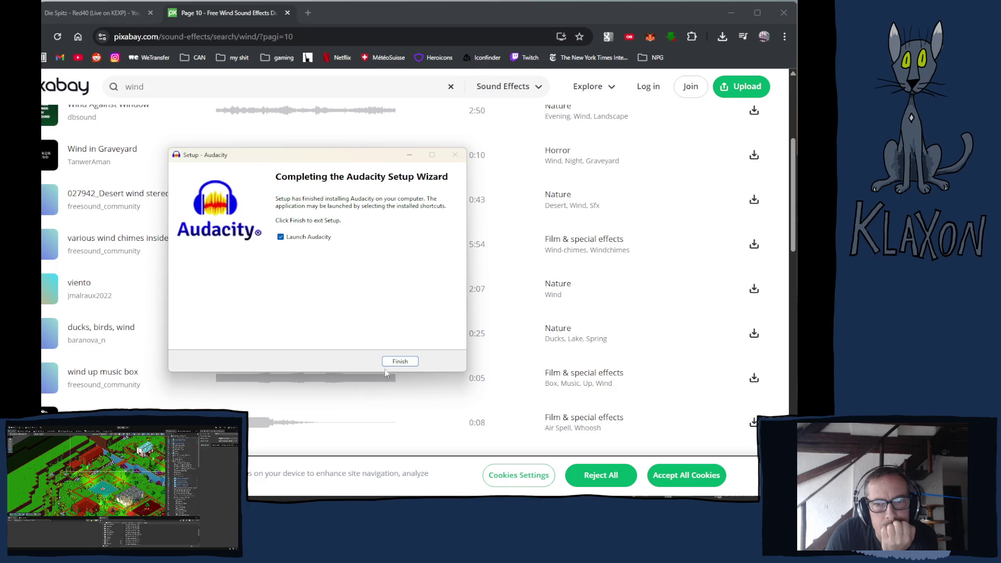
pyautogui.click(388, 363)
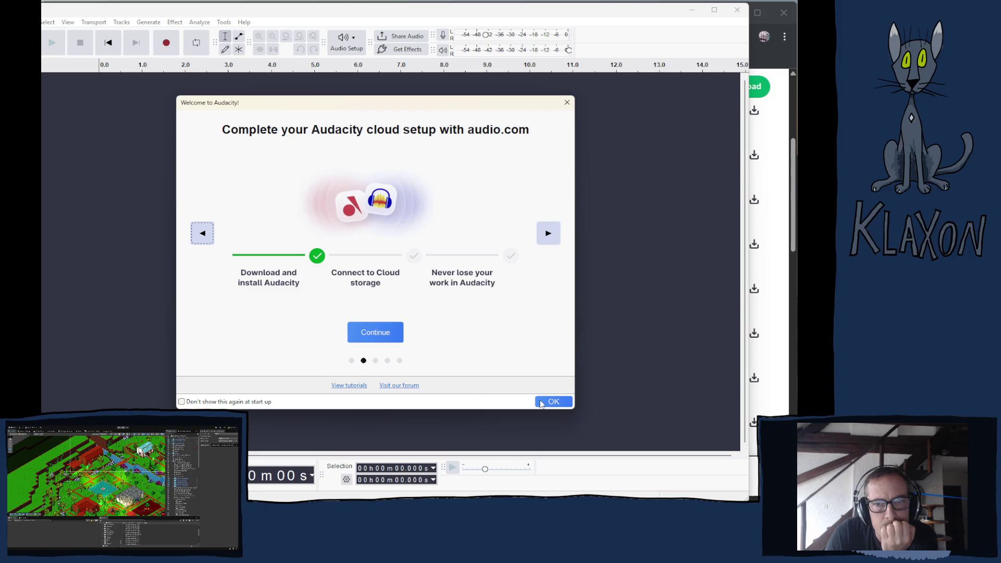
pyautogui.click(552, 402)
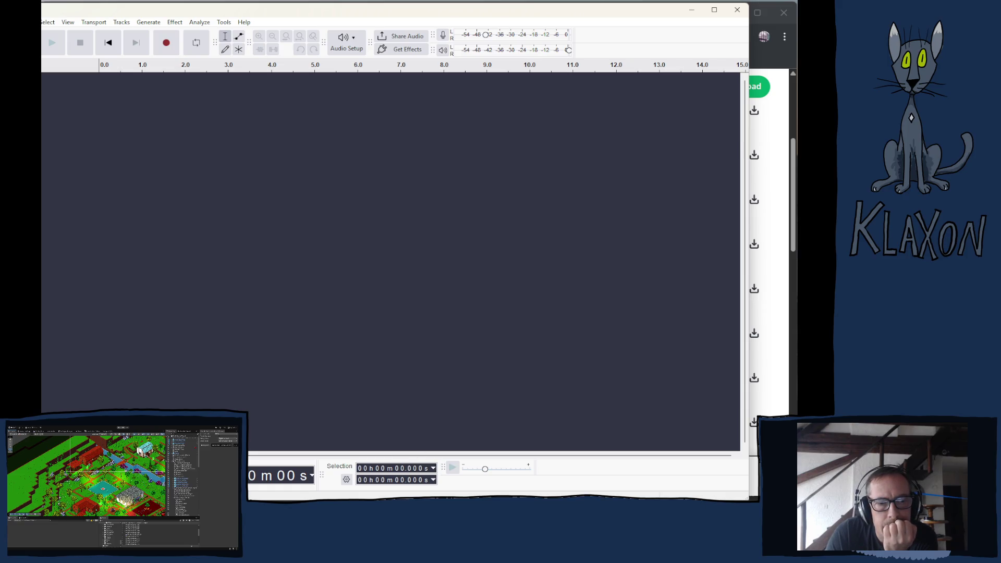
# Import the downloaded wind mp3 from Downloads into Audacity and play it
pyautogui.press('super+e')
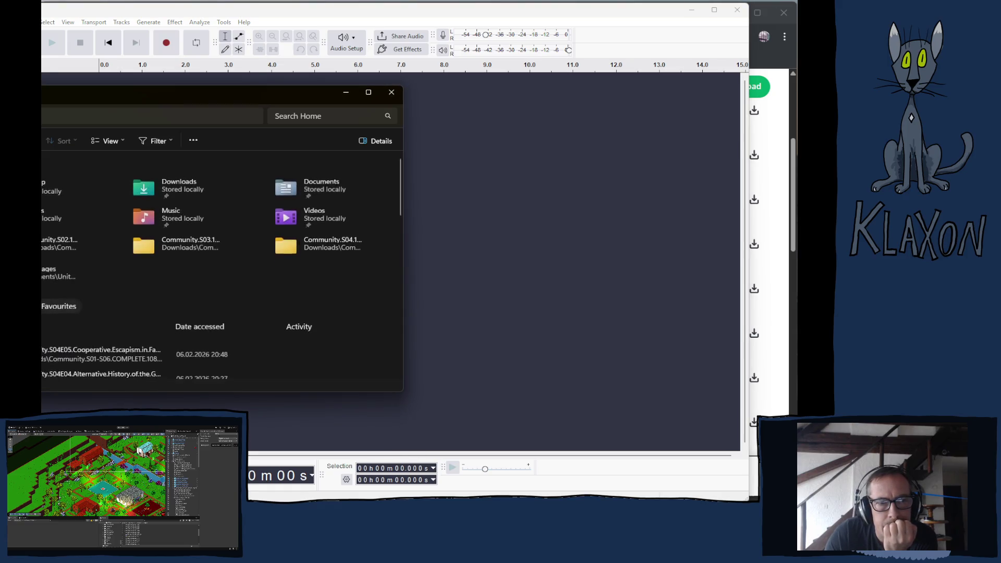
pyautogui.press('Return')
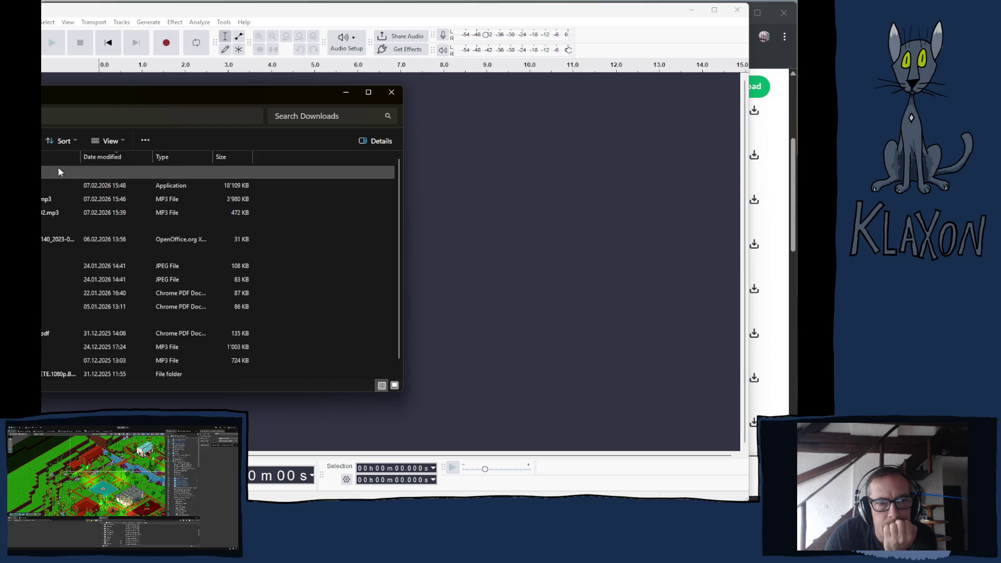
pyautogui.press('Down')
pyautogui.press('Down')
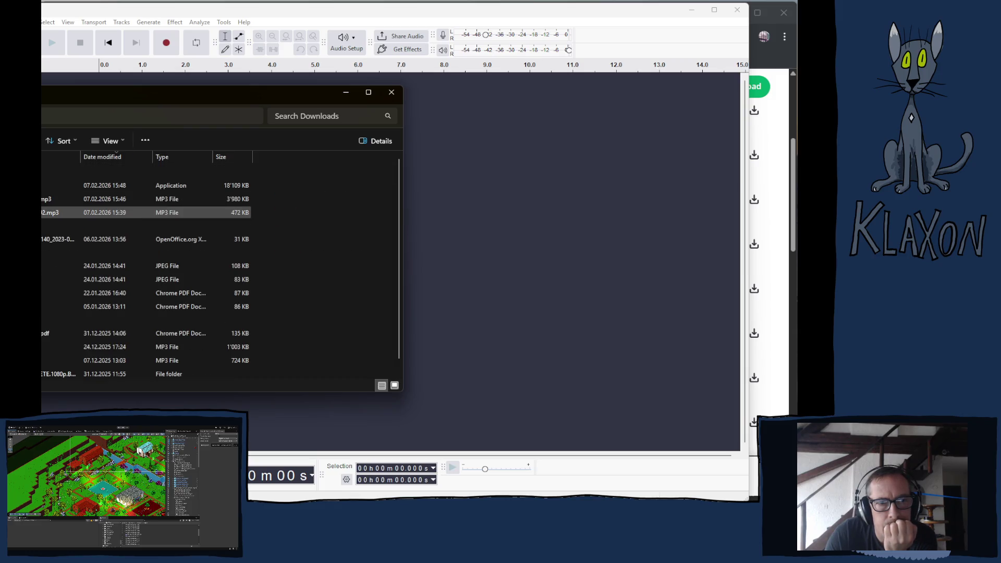
pyautogui.press('Up')
pyautogui.press('Down')
pyautogui.moveTo(104, 212); pyautogui.dragTo(451, 210)
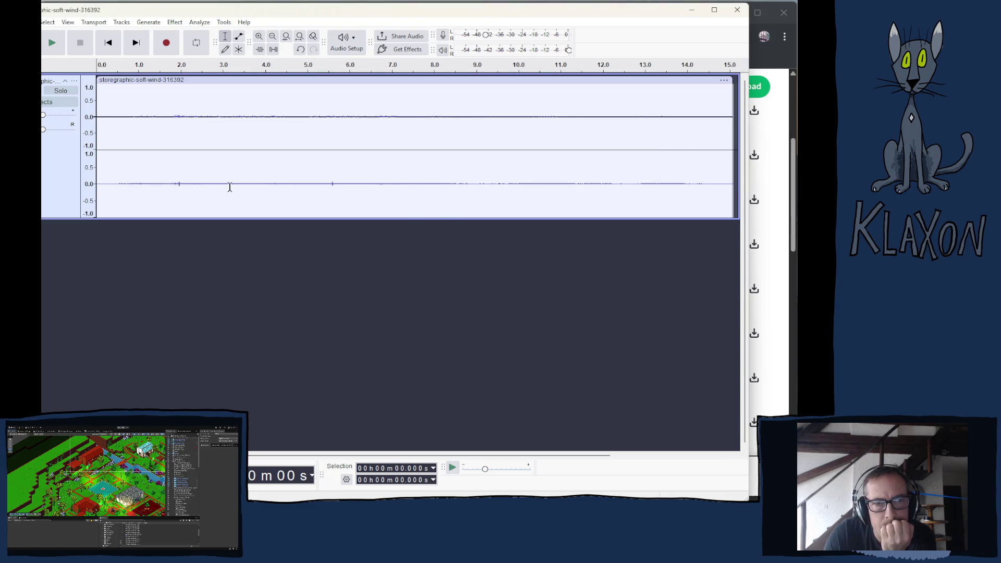
pyautogui.click(55, 43)
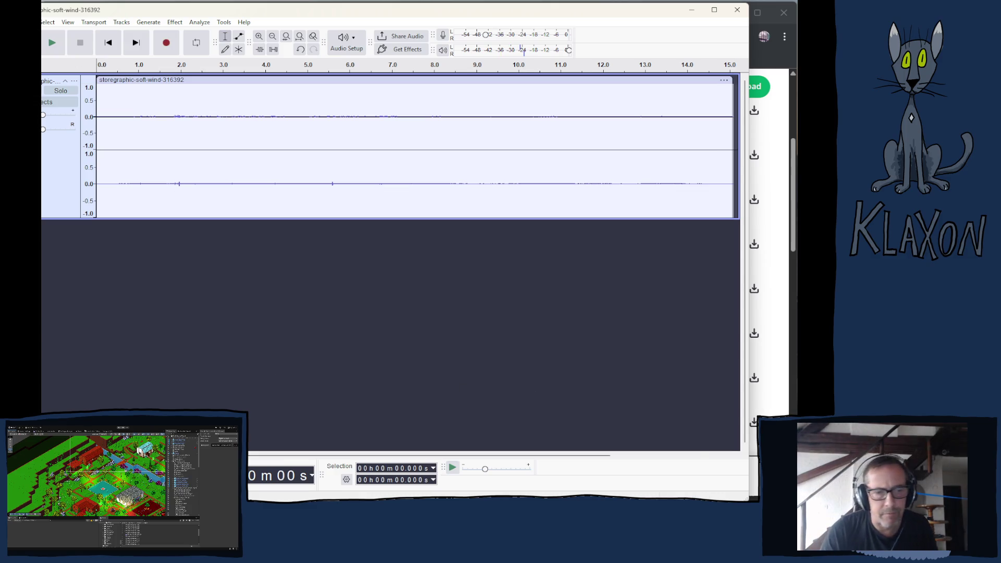
# Delete the soft wind track, then import and play the viento wind recording
pyautogui.hotkey('alt', 'Tab')
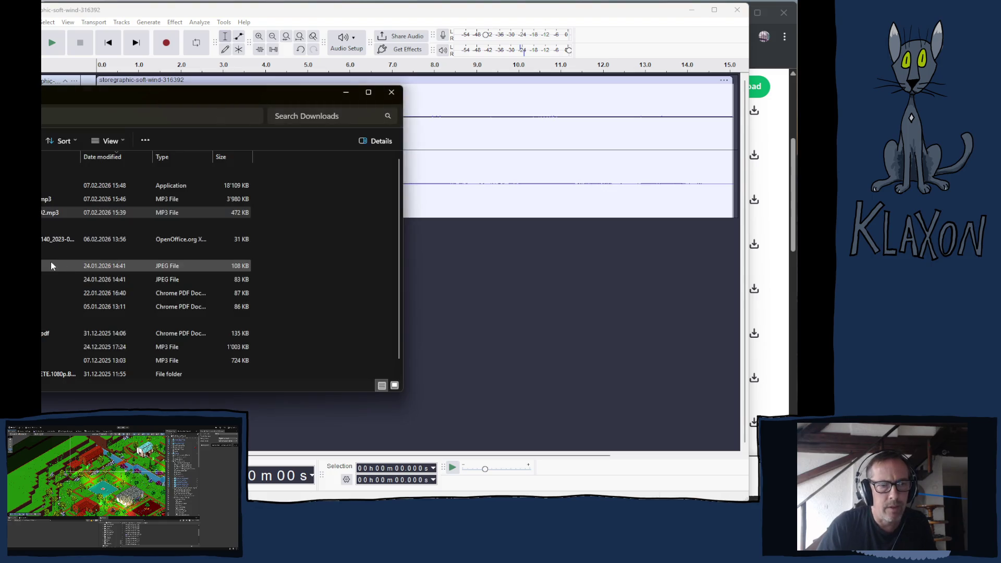
pyautogui.click(642, 42)
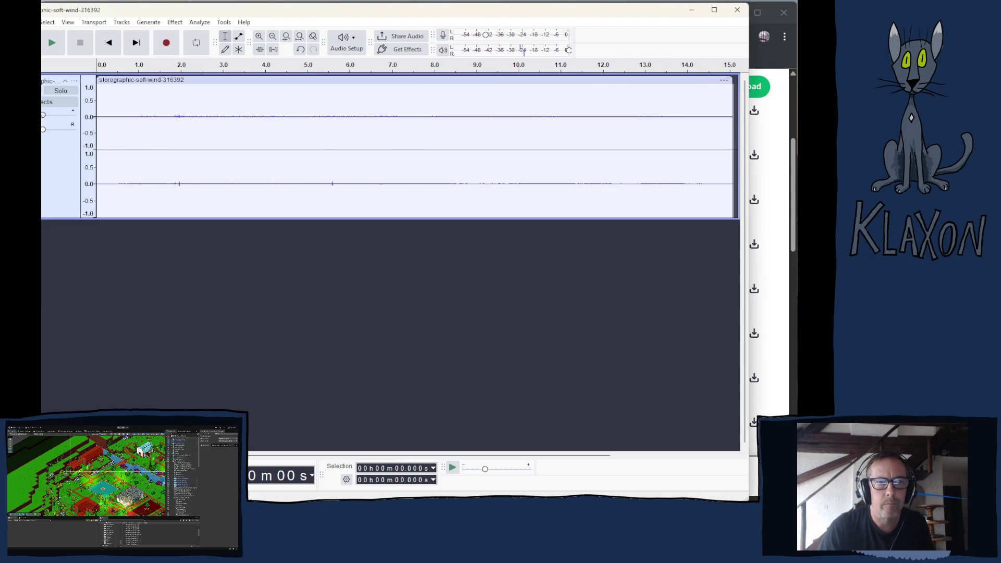
pyautogui.press('Delete')
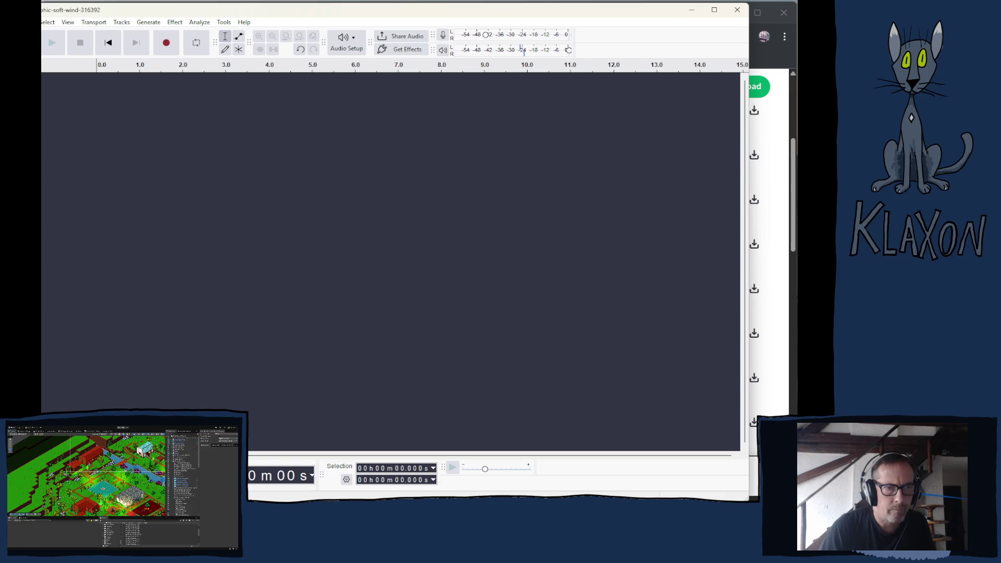
pyautogui.moveTo(755, 289)
pyautogui.mouseDown()
pyautogui.moveTo(163, 183)
pyautogui.moveTo(163, 208)
pyautogui.mouseUp()
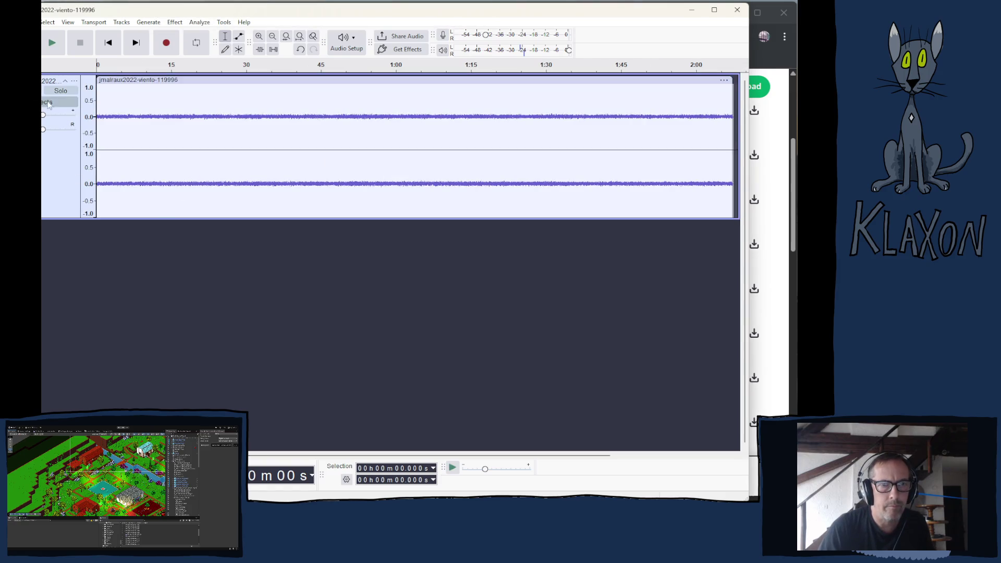
pyautogui.click(52, 44)
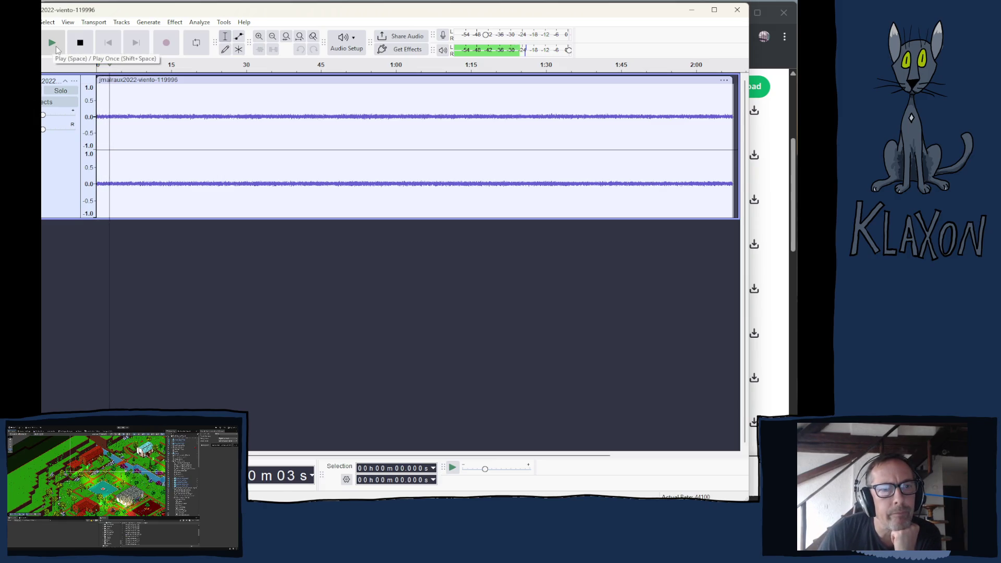
pyautogui.press('space')
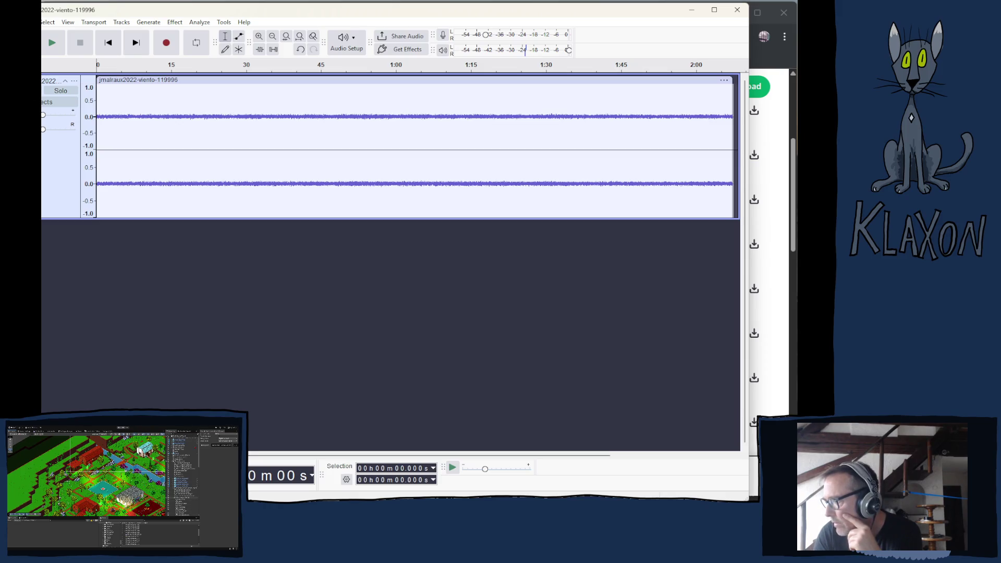
pyautogui.scroll(-1, 608, 261)
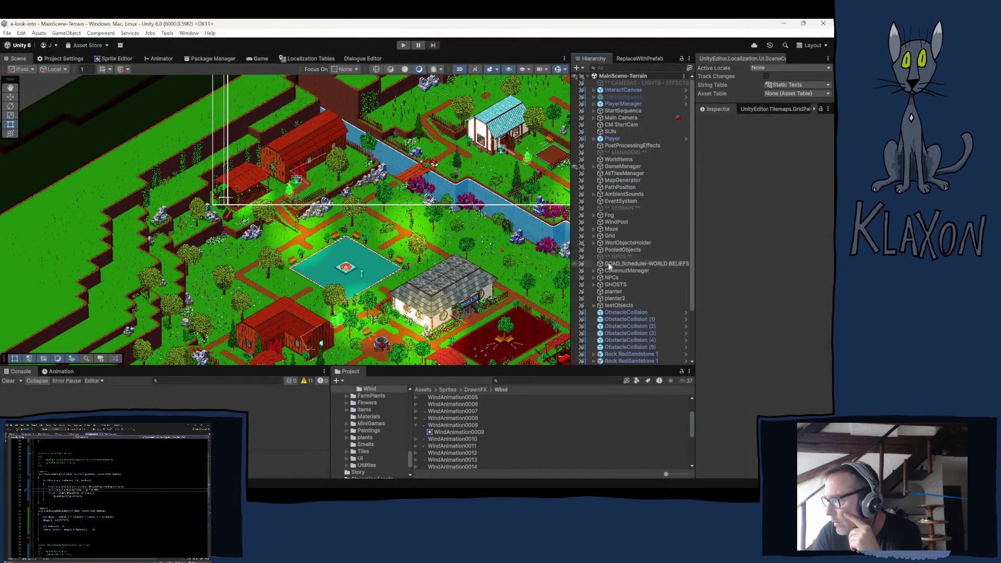
# Ping the Wind prefab from WindPool's Object Pooler Prefab field and open it in Prefab Mode
pyautogui.click(617, 221)
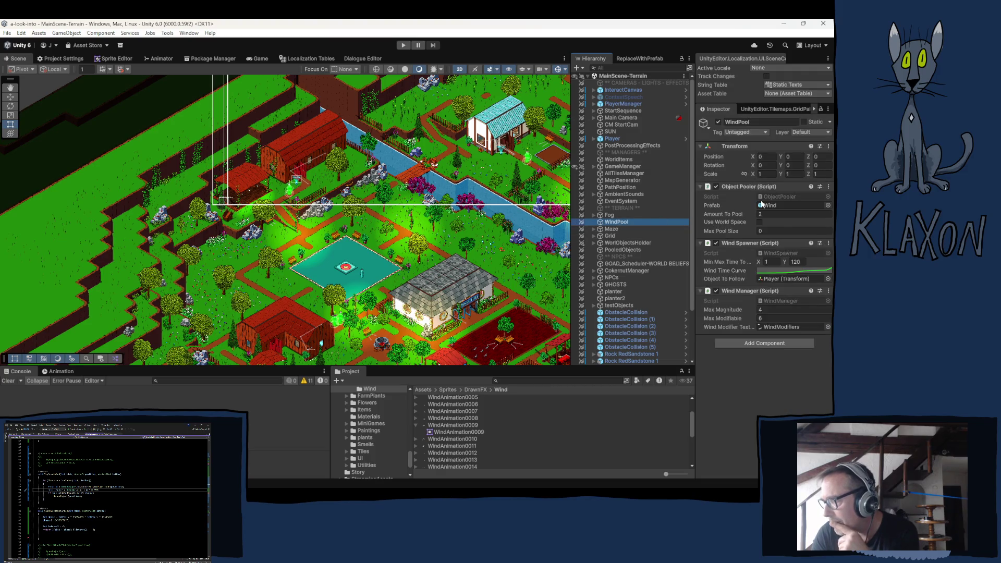
pyautogui.click(769, 205)
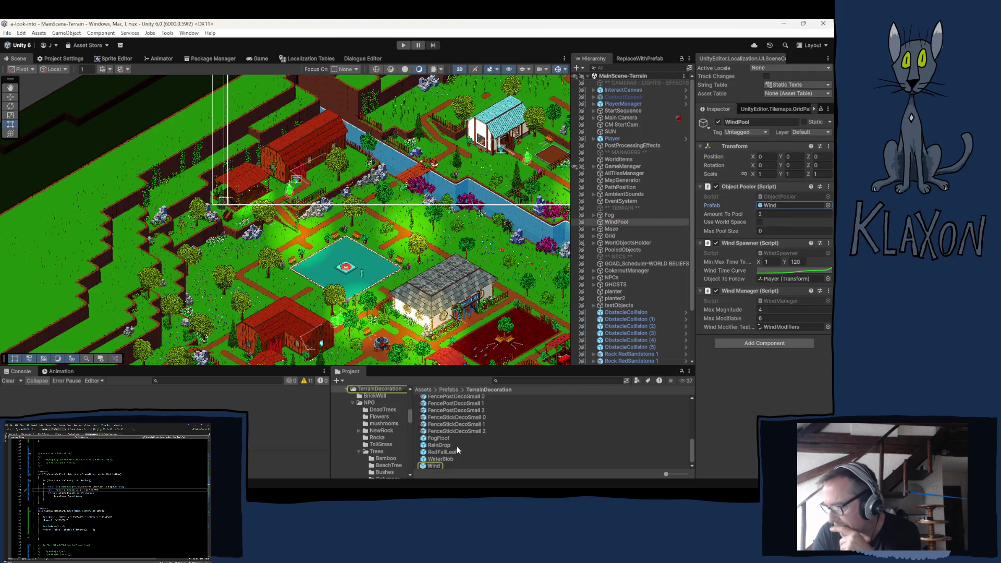
pyautogui.click(60, 371)
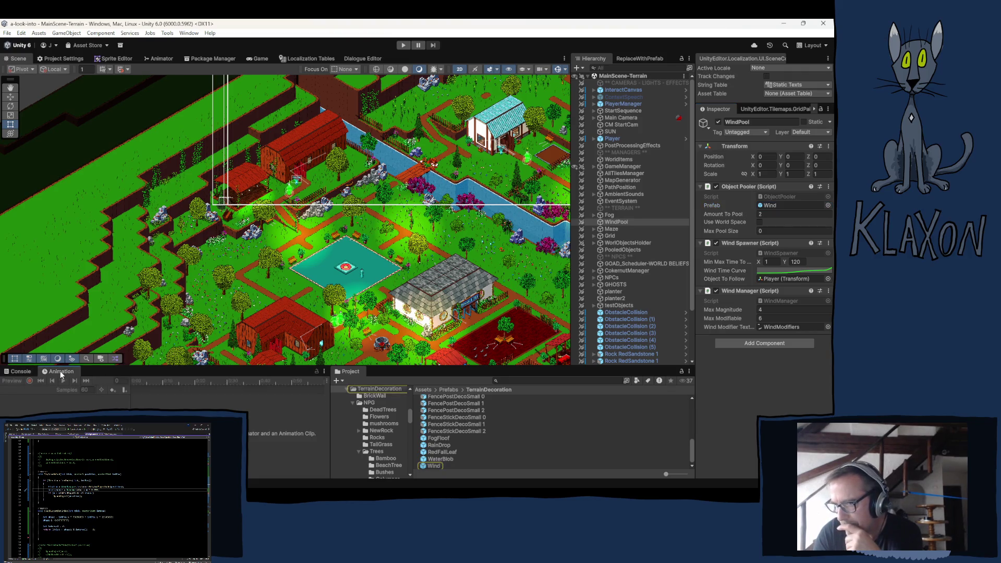
pyautogui.click(768, 205)
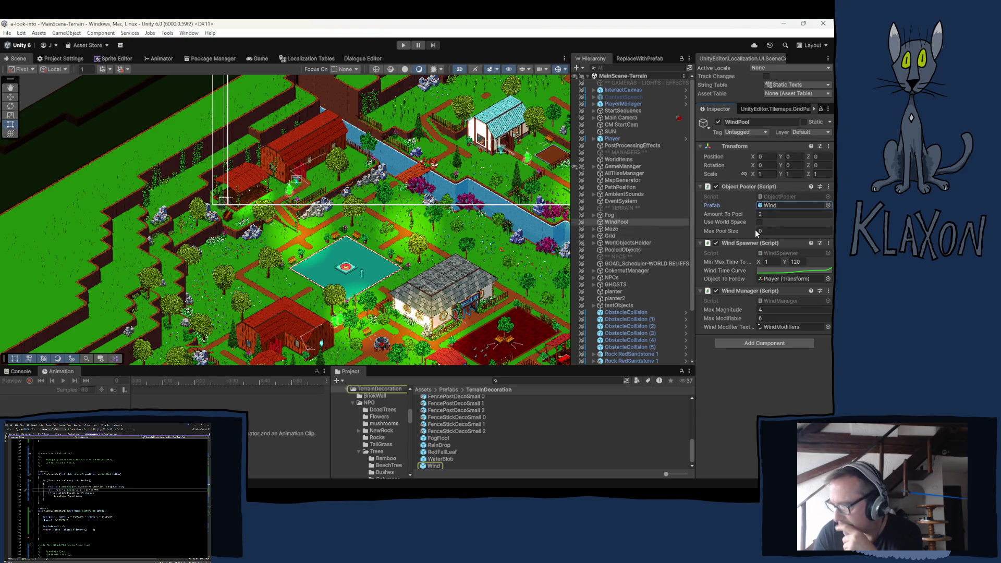
pyautogui.doubleClick(423, 464)
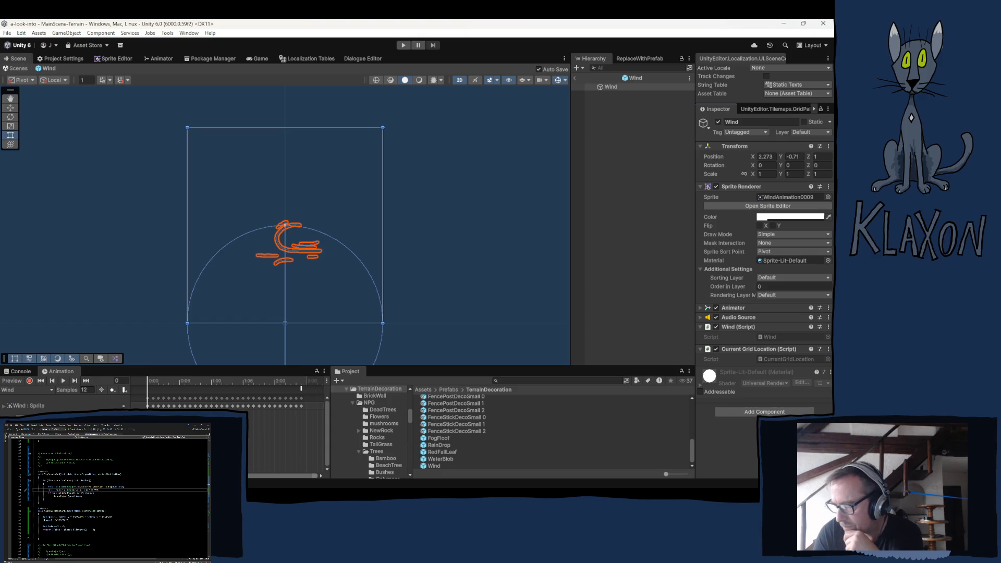
pyautogui.scroll(3, 248, 442)
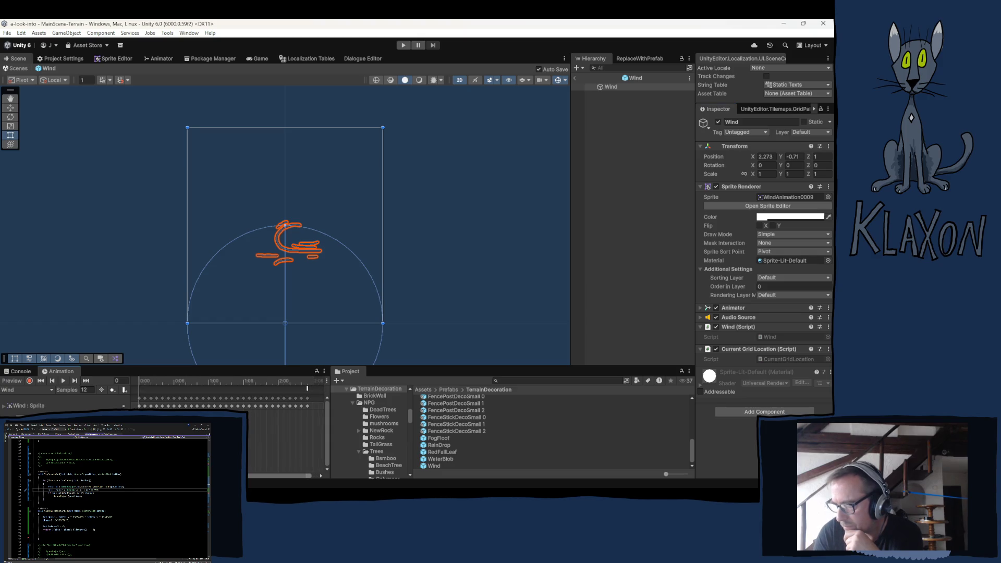
pyautogui.hscroll(2, 299, 386)
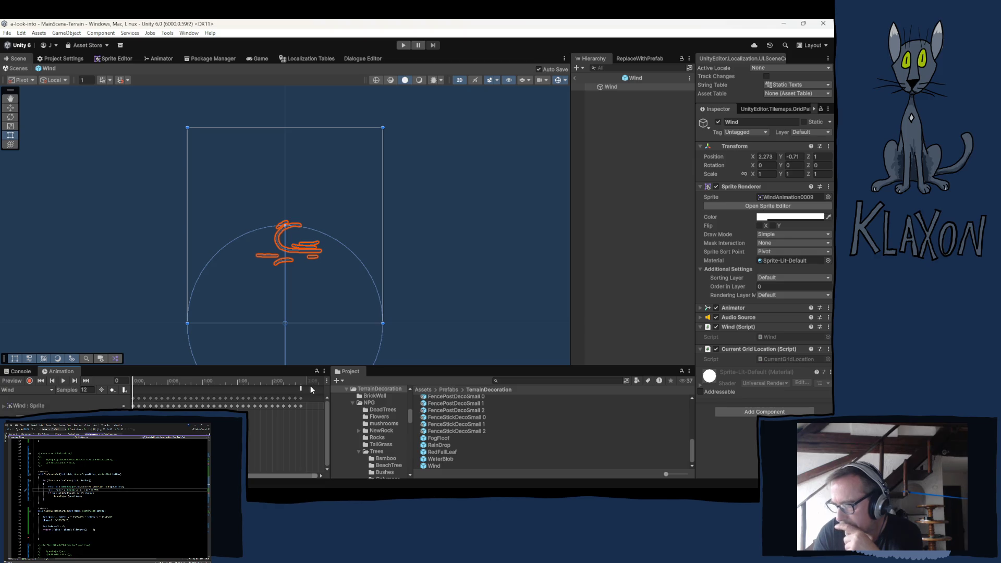
pyautogui.scroll(5, 279, 396)
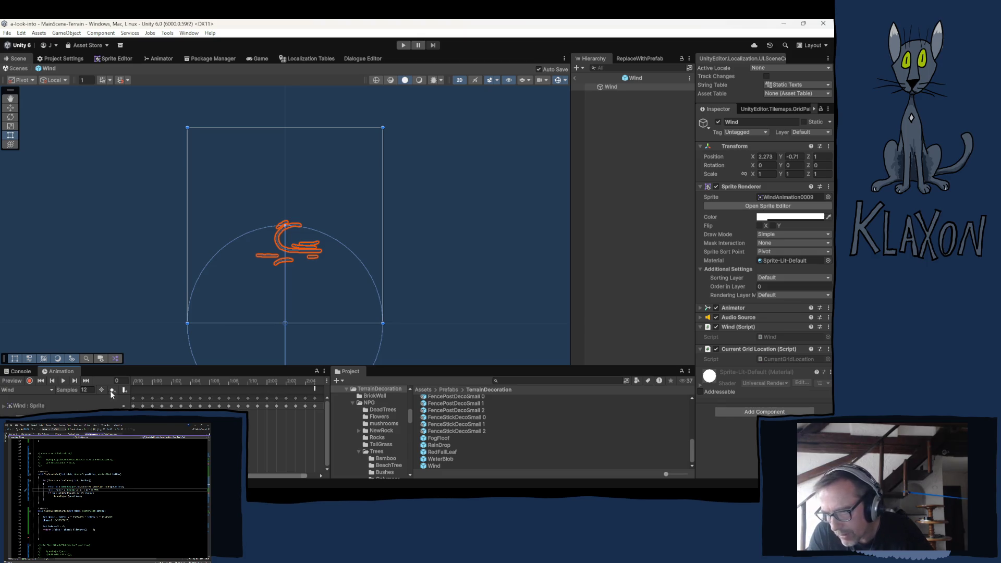
pyautogui.click(324, 371)
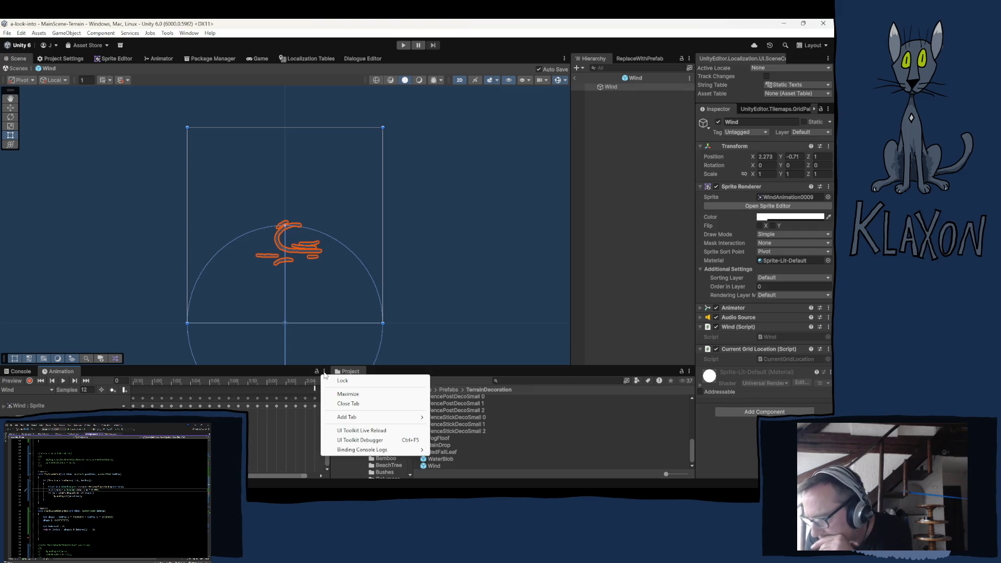
pyautogui.click(295, 372)
pyautogui.click(327, 380)
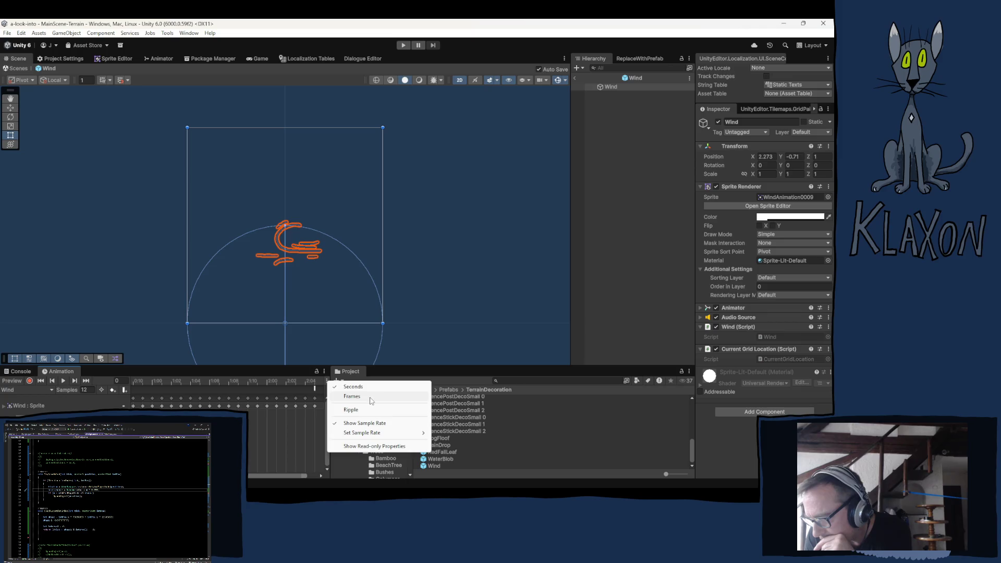
pyautogui.click(281, 372)
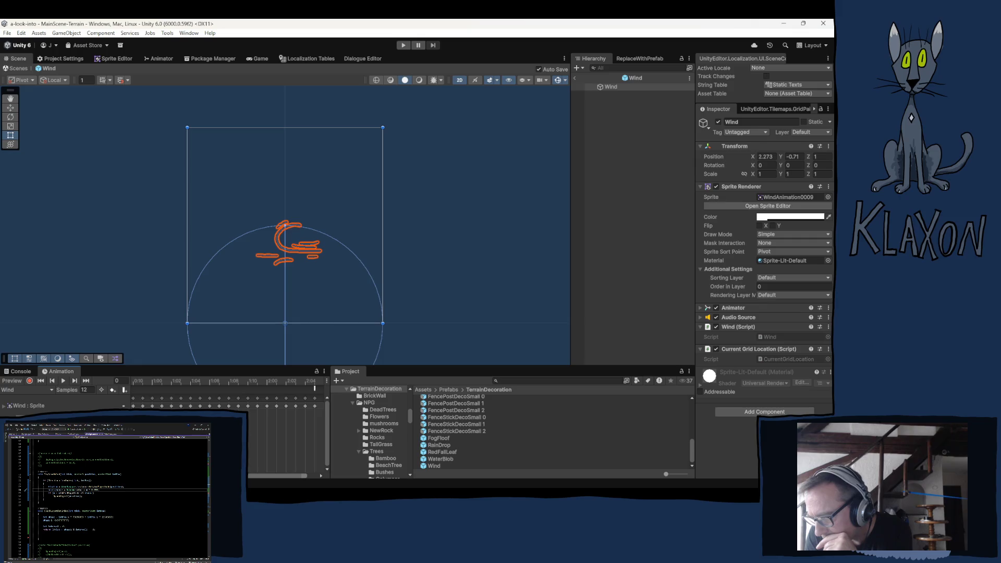
pyautogui.hscroll(-3, 229, 401)
pyautogui.hscroll(5, 290, 468)
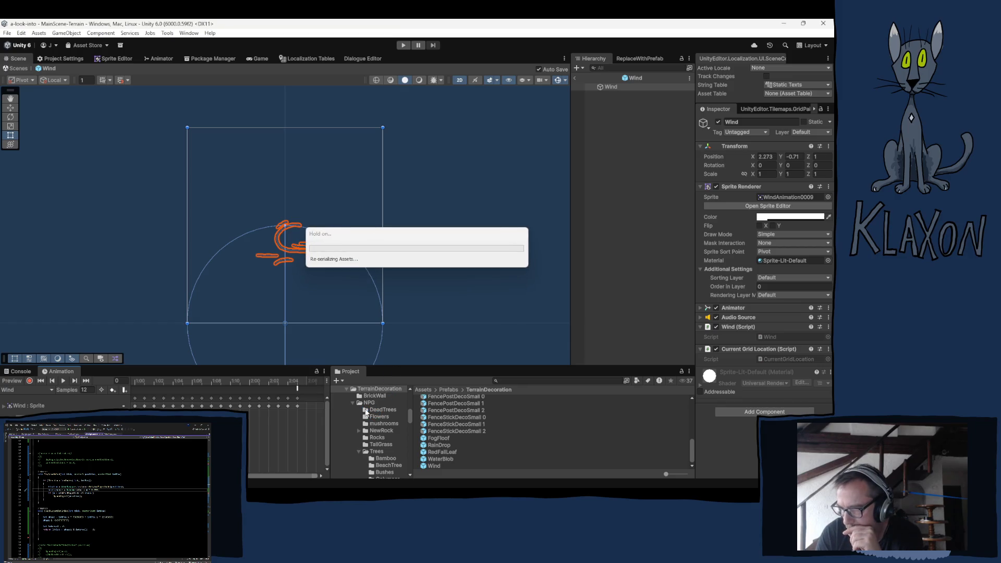
# Open Assets > Audio > Wind in the Project window and preview the wind-01 clip
pyautogui.scroll(5, 360, 419)
pyautogui.scroll(4, 360, 421)
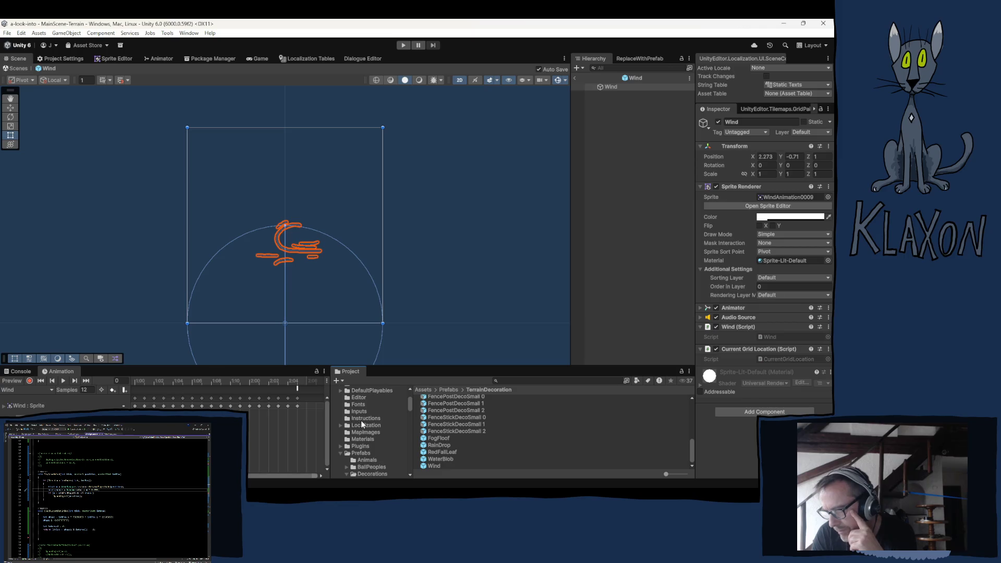
pyautogui.click(340, 443)
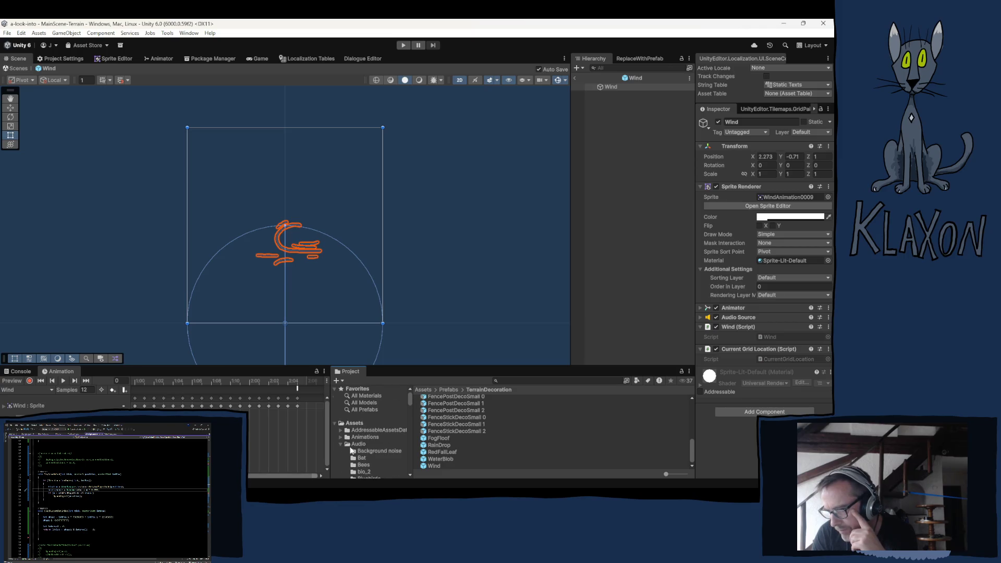
pyautogui.scroll(-4, 358, 449)
pyautogui.click(365, 460)
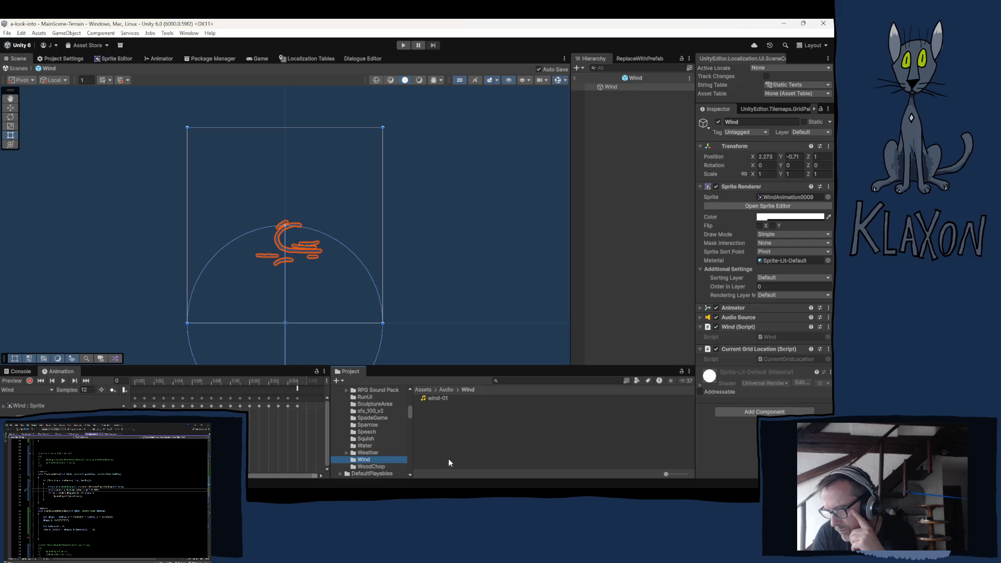
pyautogui.click(445, 398)
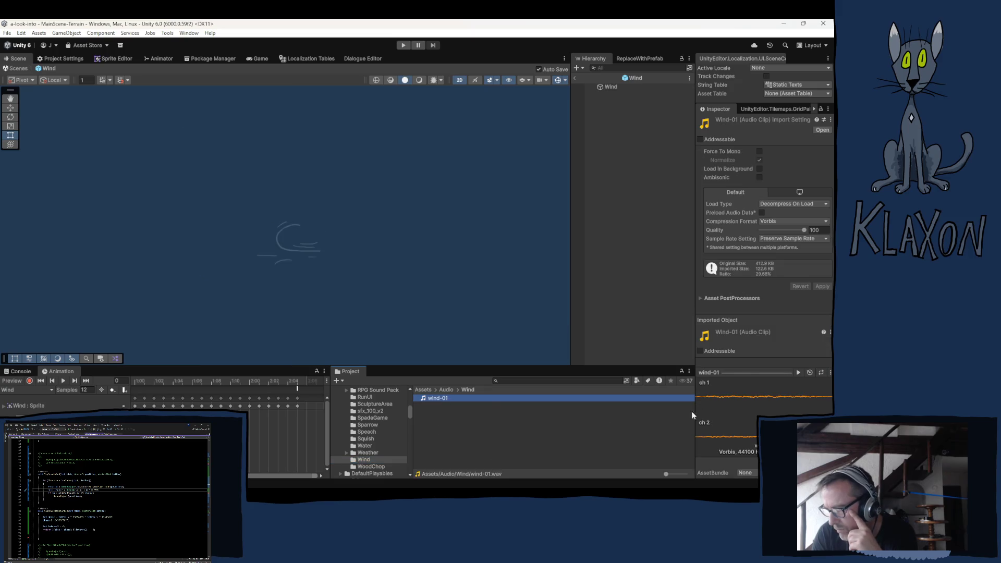
pyautogui.click(797, 372)
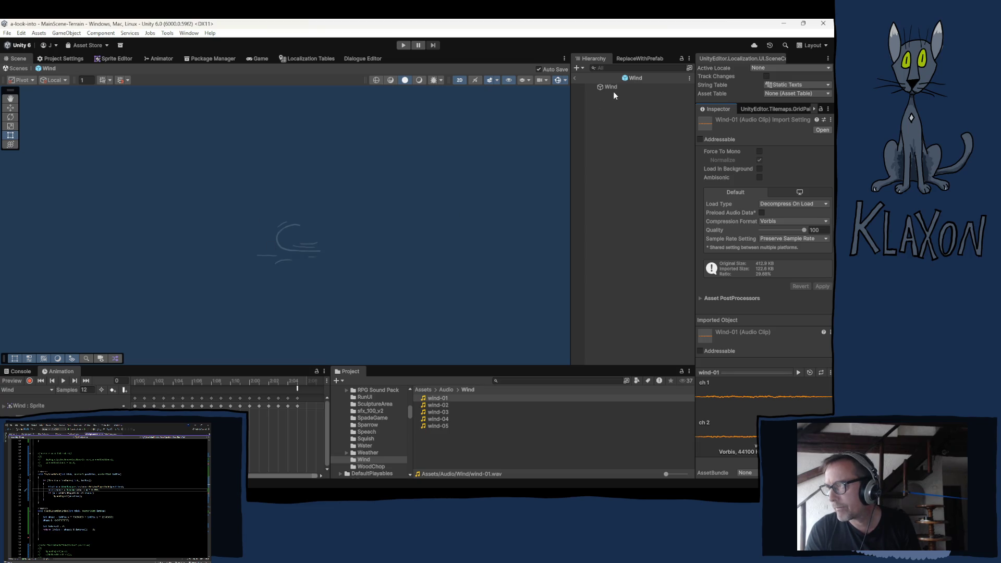
# Preview the wind-02, wind-03, wind-04 and wind-05 clips in the Inspector
pyautogui.click(447, 405)
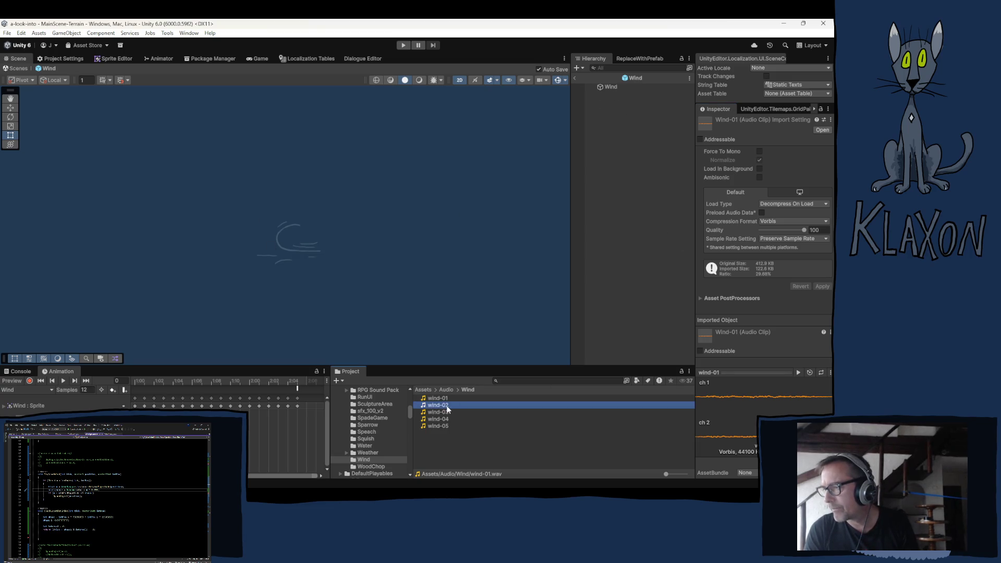
pyautogui.click(441, 413)
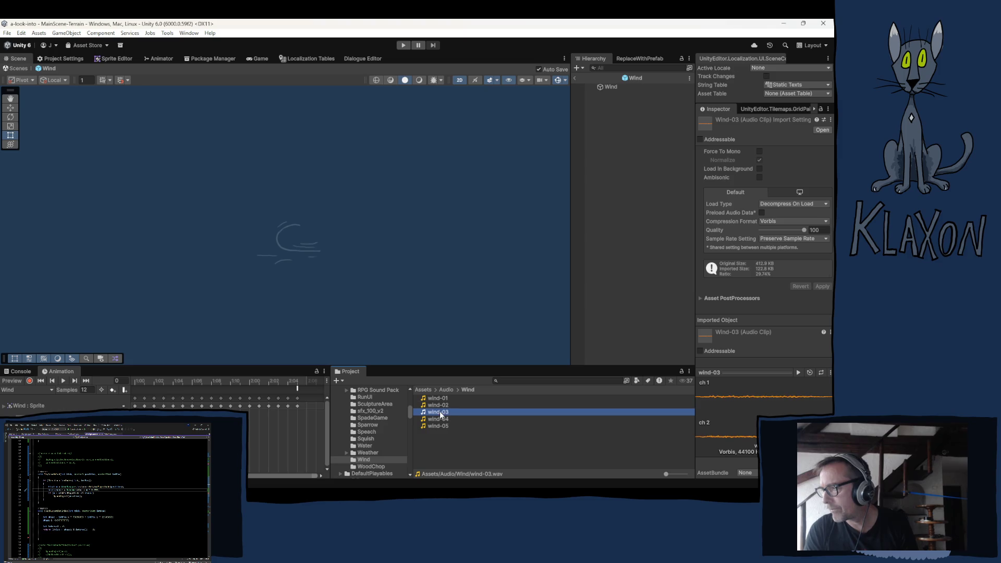
pyautogui.click(445, 419)
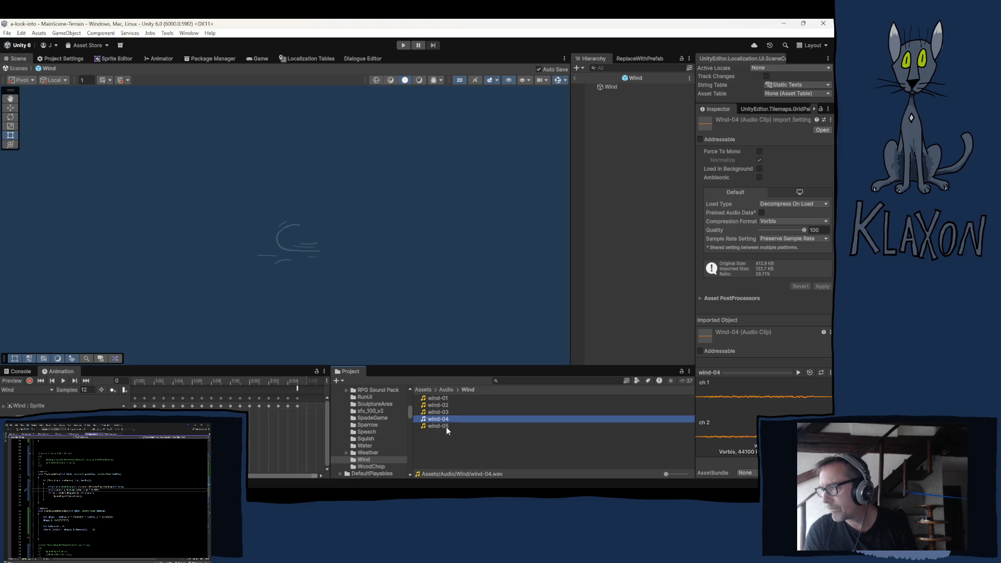
pyautogui.click(446, 426)
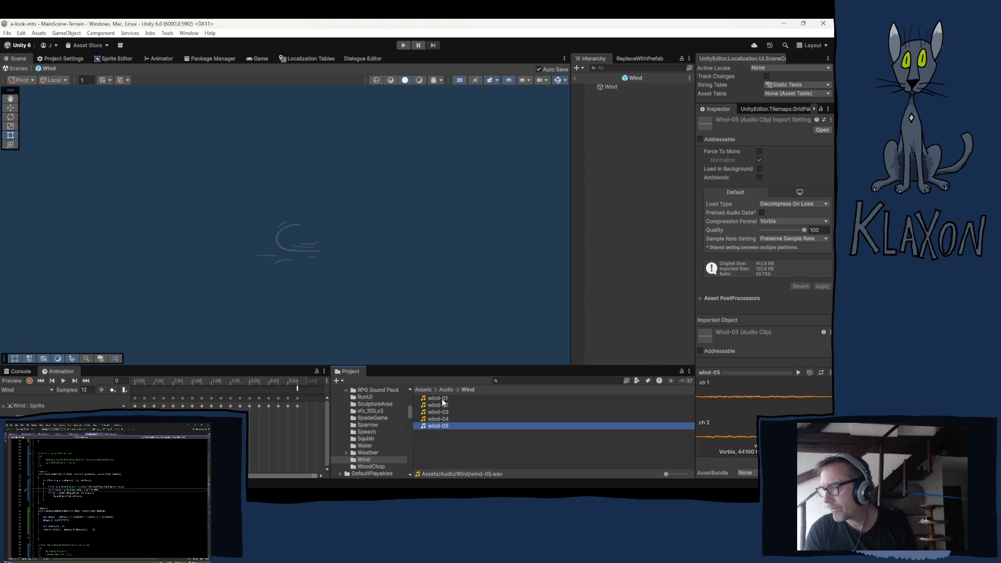
pyautogui.click(442, 404)
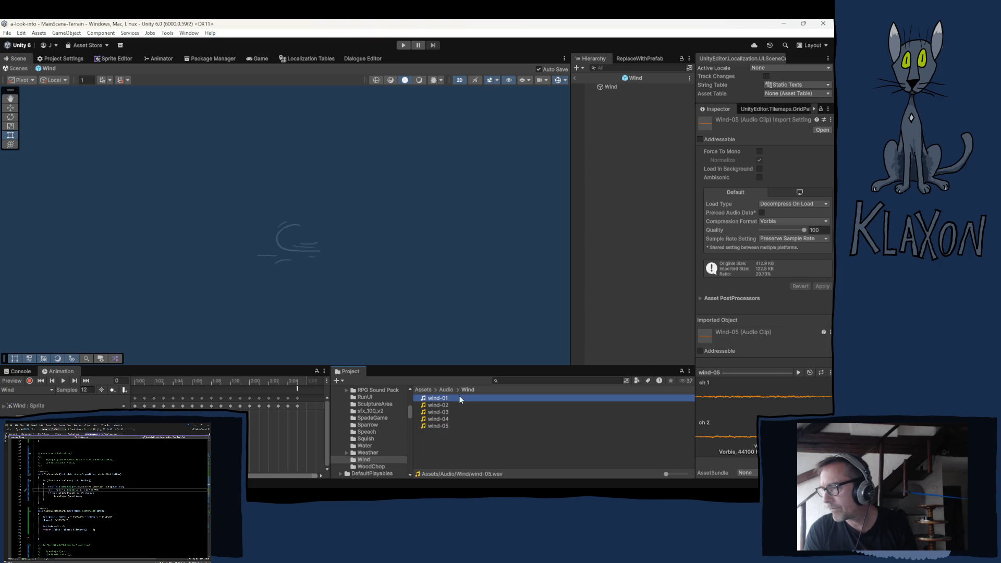
pyautogui.click(799, 372)
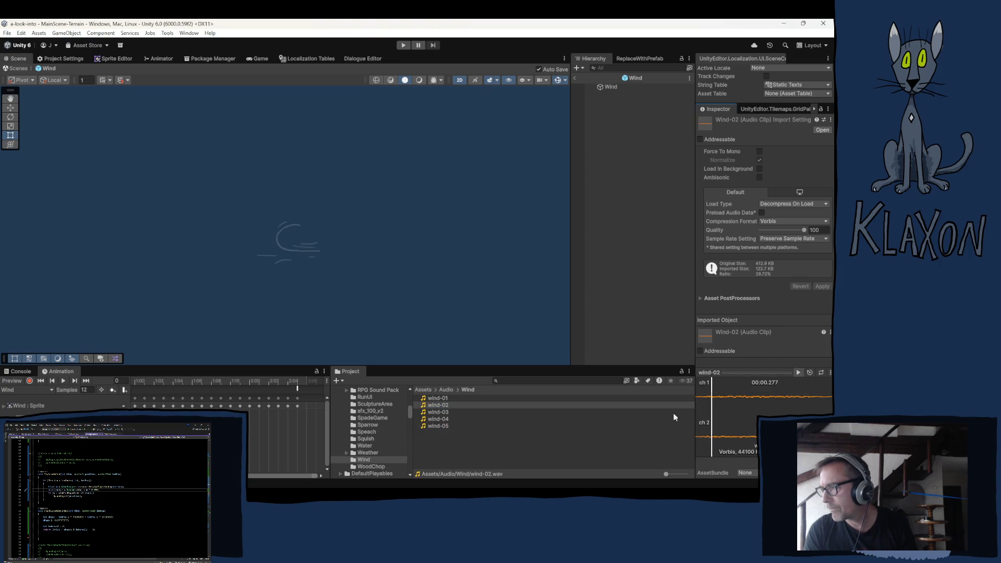
pyautogui.click(439, 414)
pyautogui.click(798, 373)
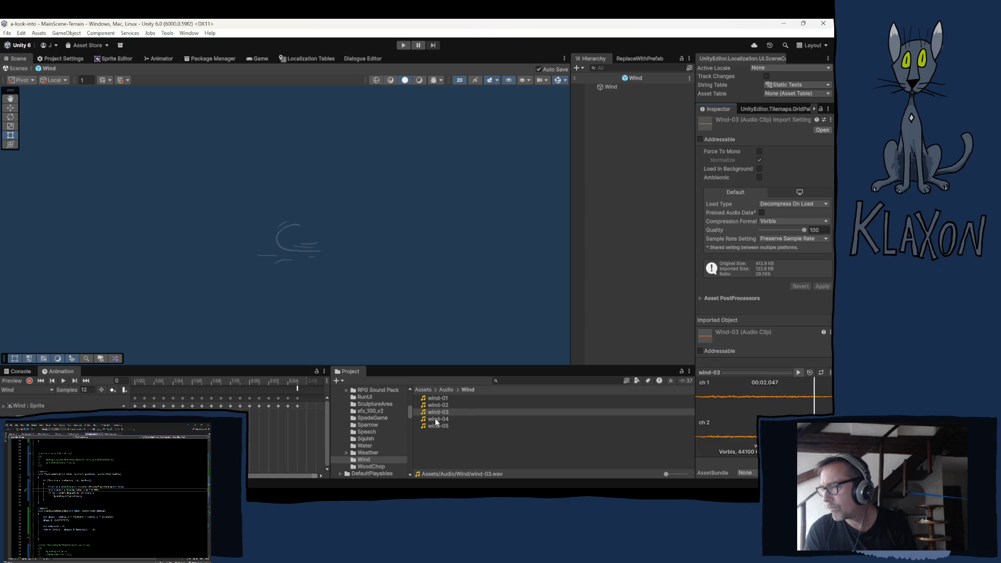
pyautogui.click(435, 418)
pyautogui.click(799, 371)
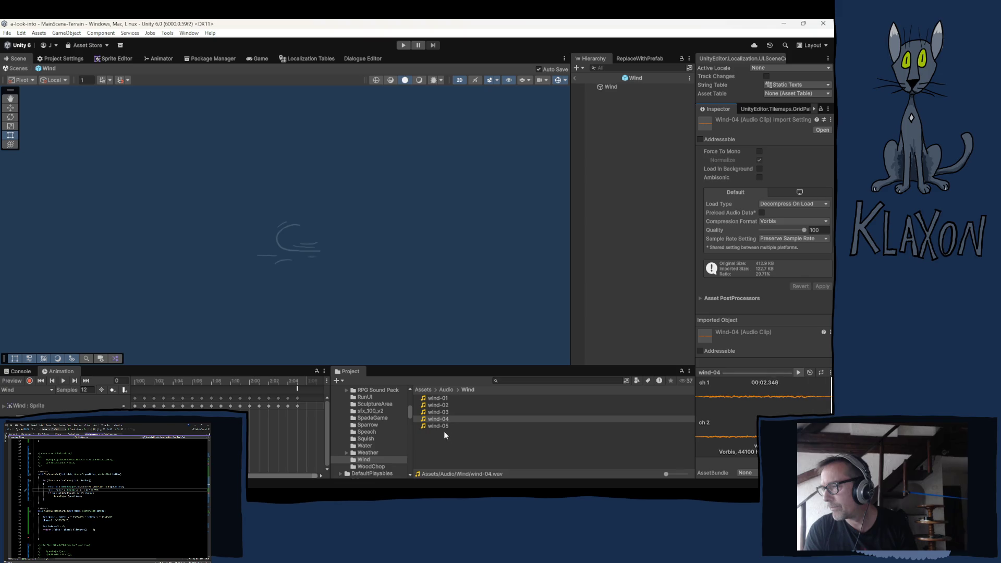
pyautogui.click(448, 426)
pyautogui.click(798, 372)
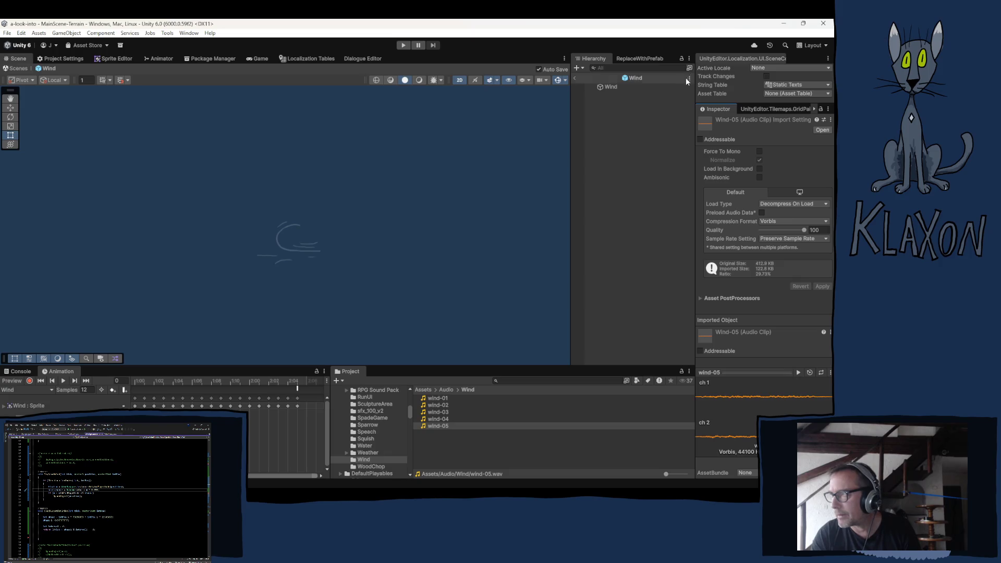
pyautogui.click(608, 87)
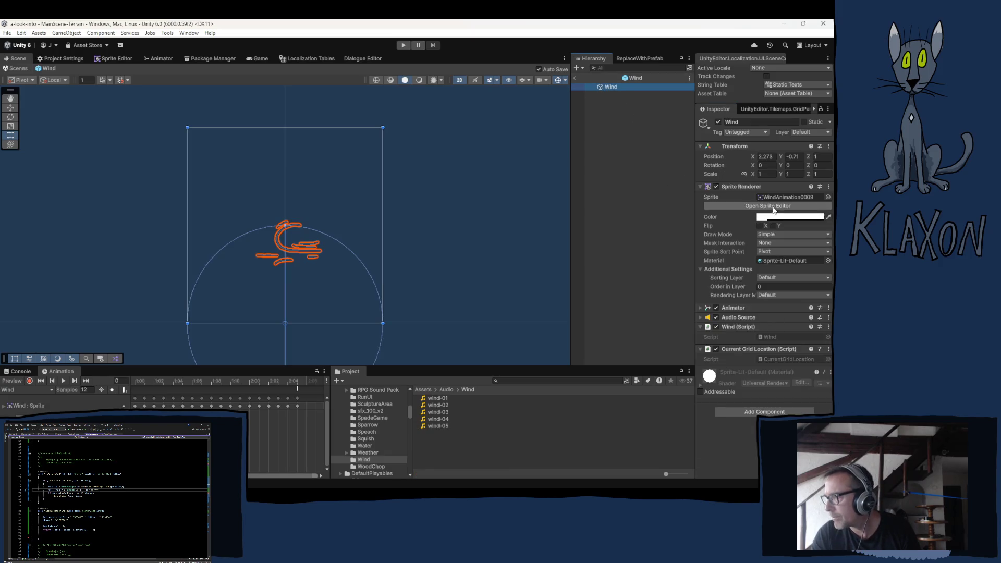
# Move clips wind-01 through wind-05 from Audio/Wind into the Weather/Wind folder
pyautogui.click(784, 197)
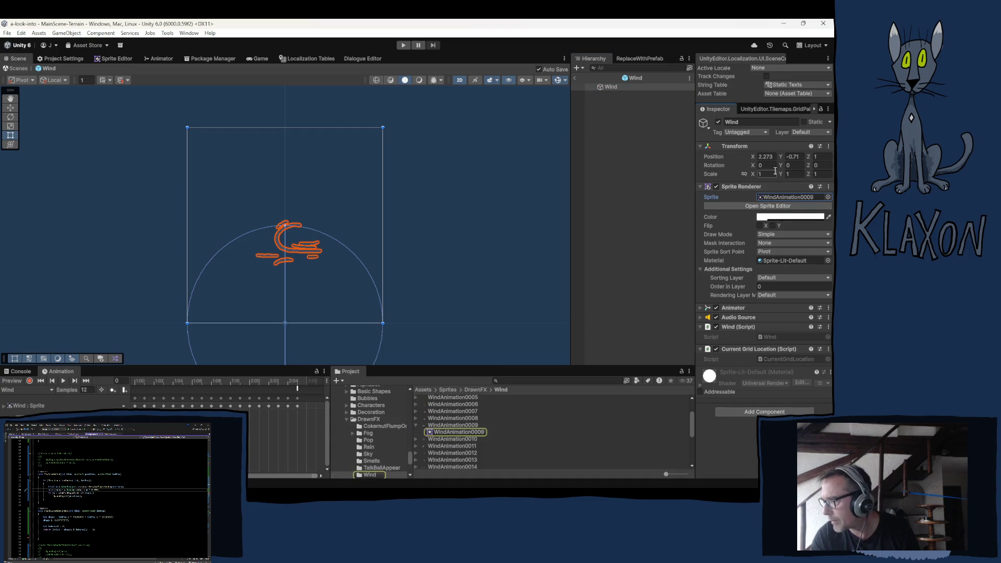
pyautogui.click(754, 316)
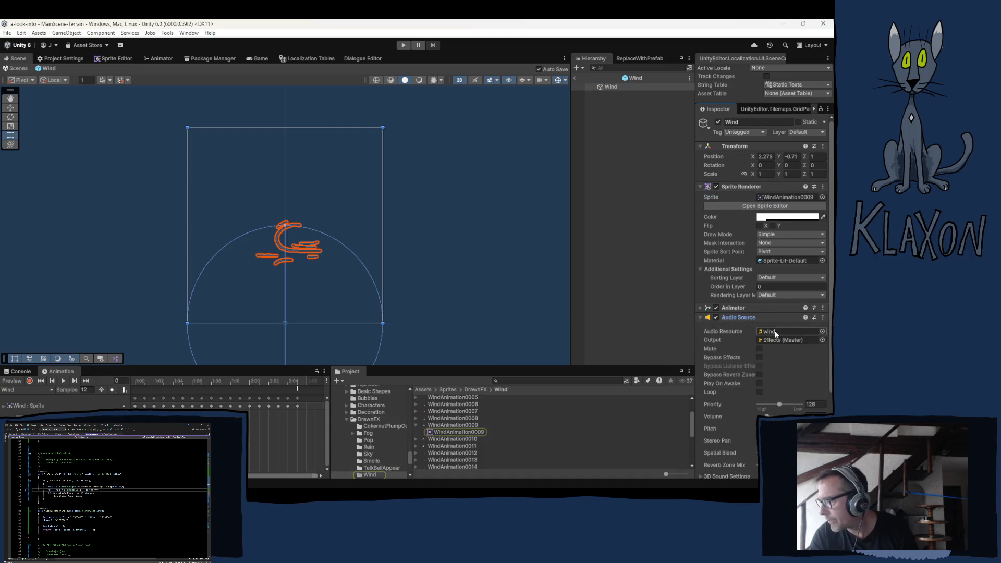
pyautogui.click(777, 331)
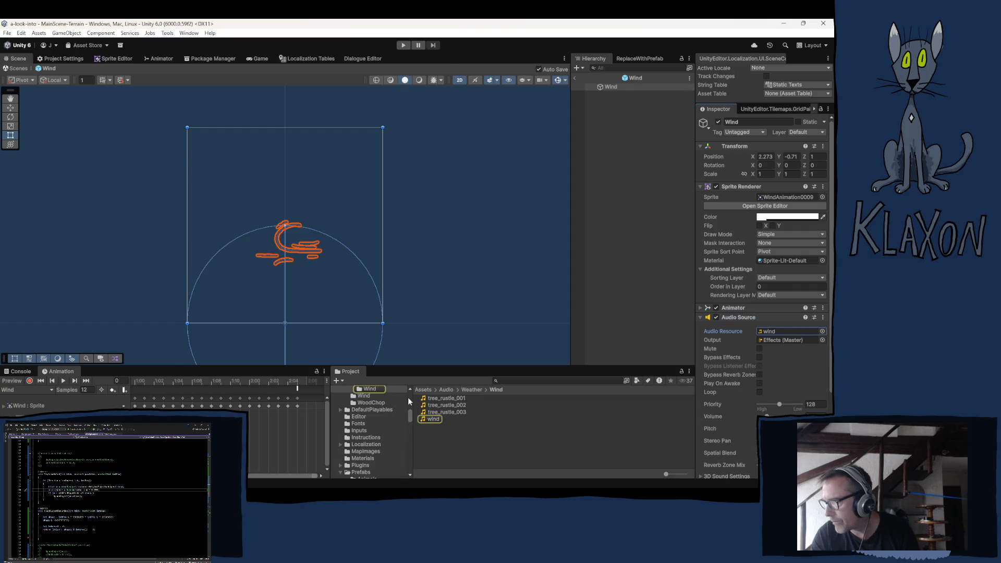
pyautogui.scroll(3, 373, 424)
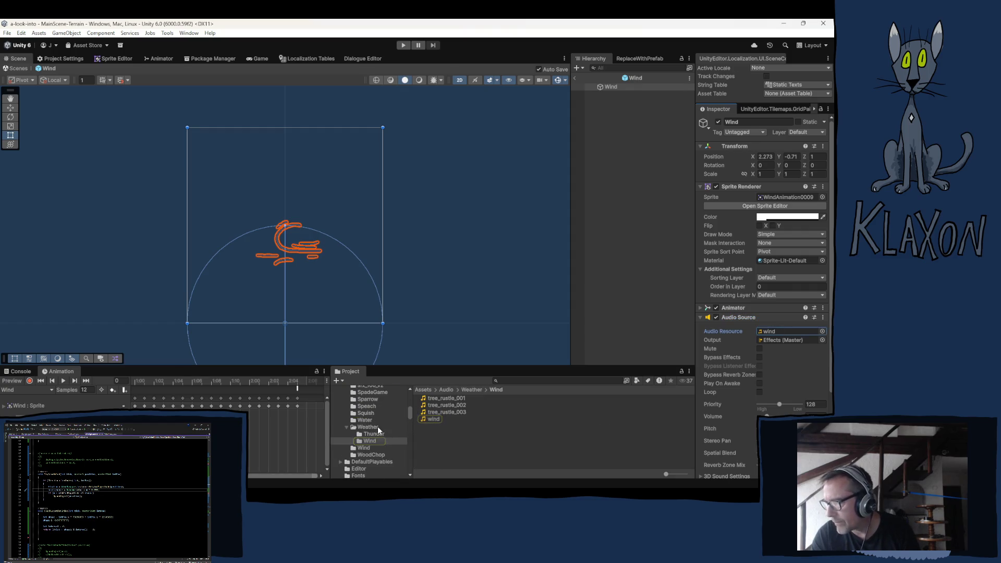
pyautogui.click(363, 448)
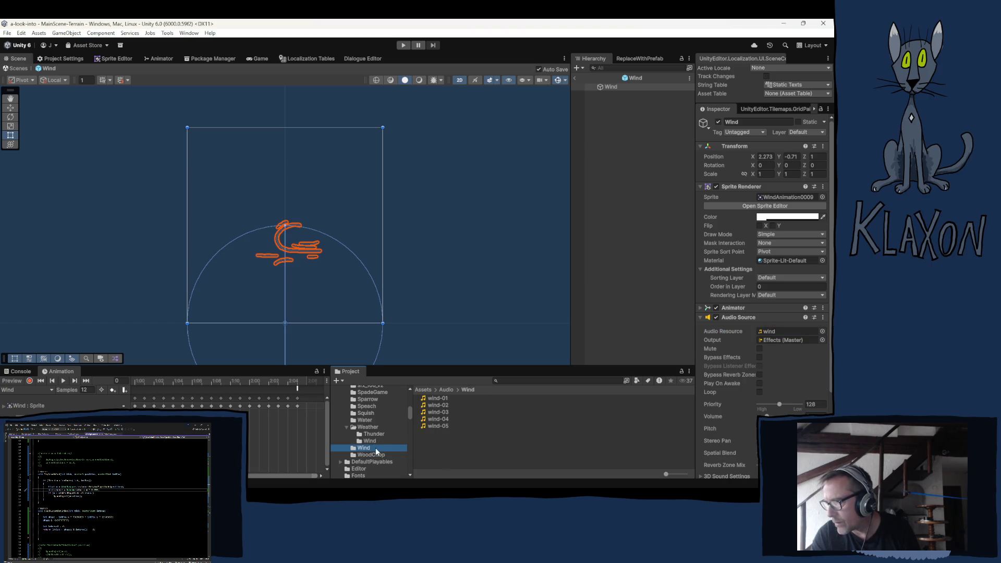
pyautogui.click(432, 413)
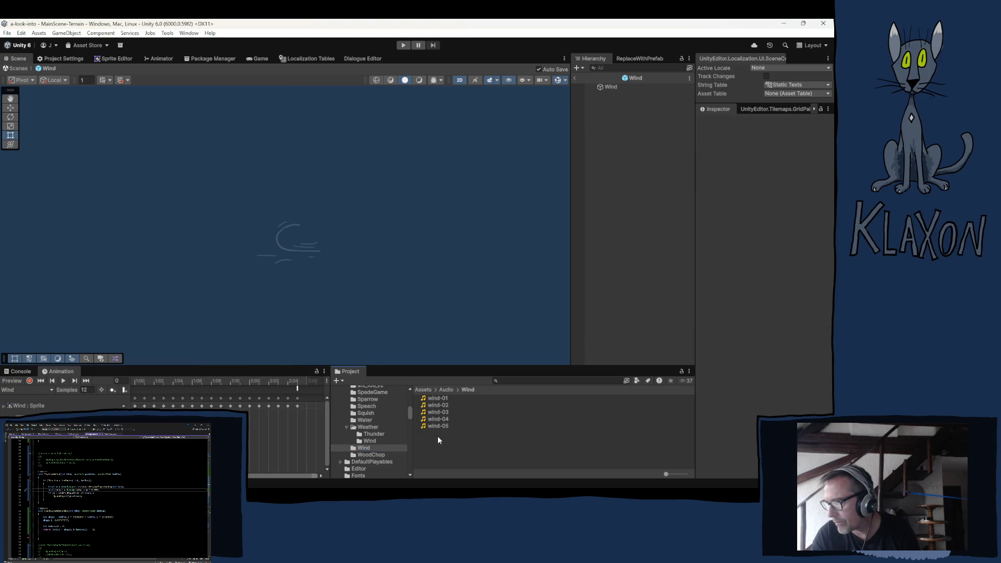
pyautogui.click(428, 397)
pyautogui.keyDown('shift'); pyautogui.click(431, 426); pyautogui.keyUp('shift')
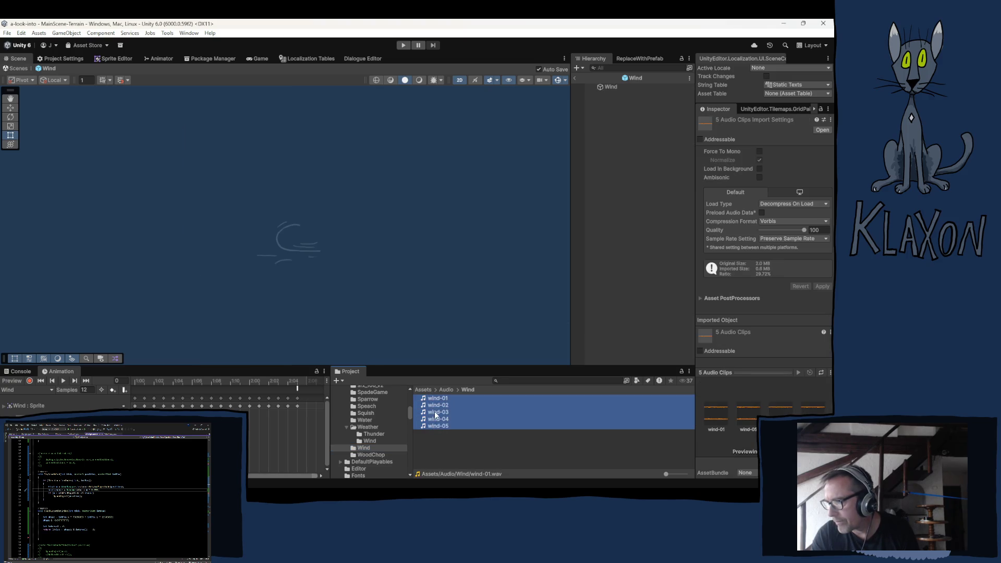
pyautogui.moveTo(436, 415); pyautogui.dragTo(366, 449)
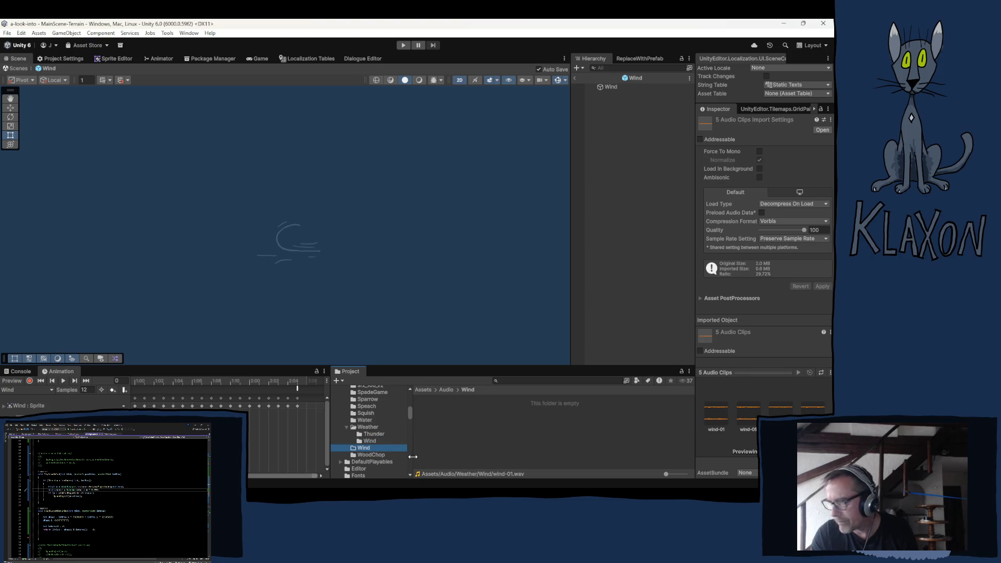
# Delete the empty top-level Wind folder and open Weather/Wind to inspect wind-01
pyautogui.press('Delete')
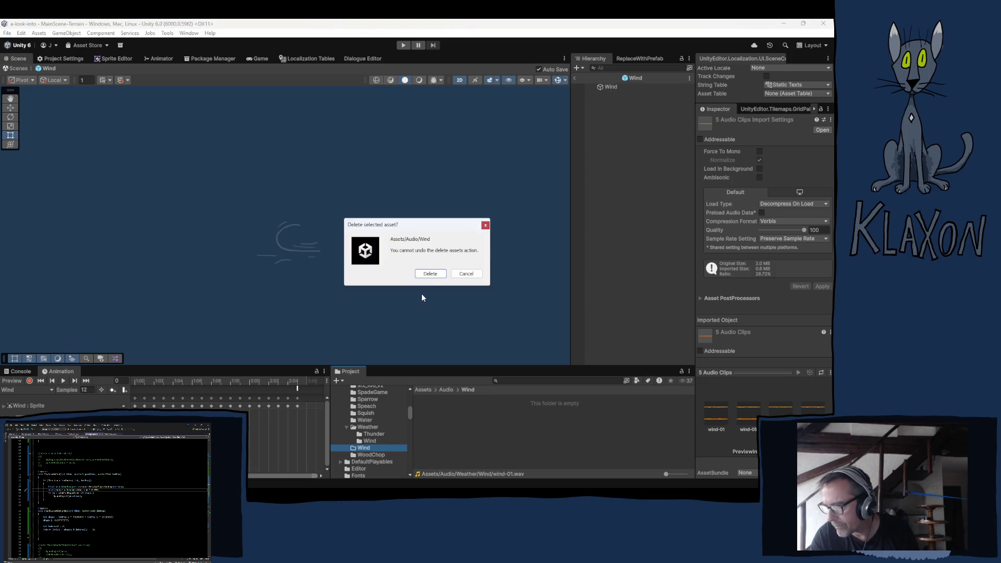
pyautogui.click(431, 274)
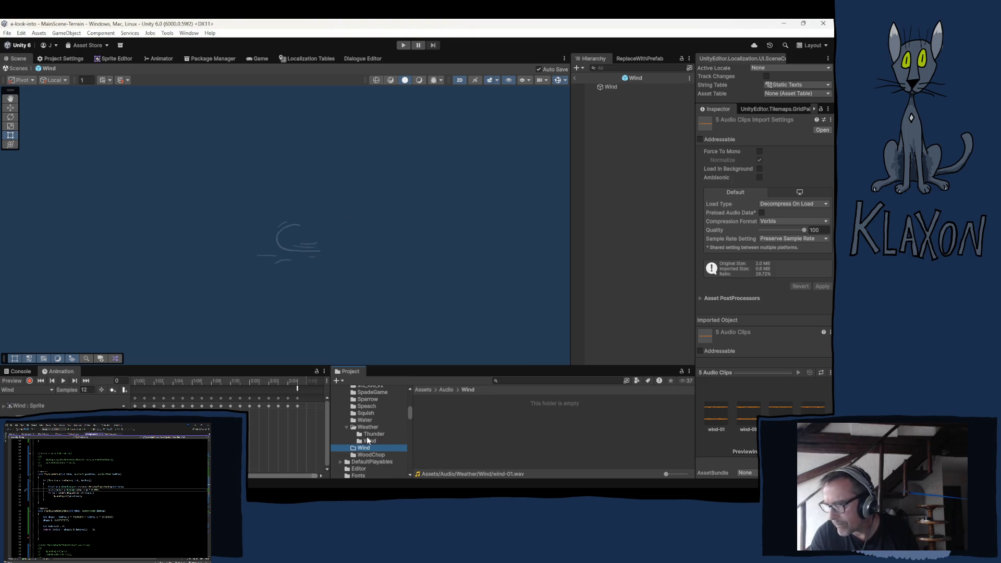
pyautogui.scroll(3, 373, 451)
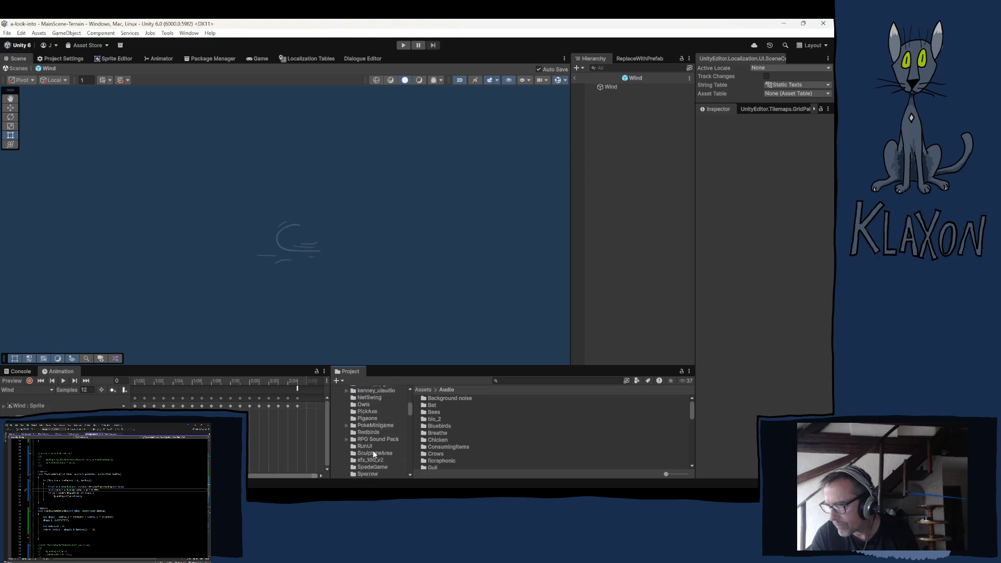
pyautogui.scroll(-3, 373, 450)
pyautogui.click(369, 437)
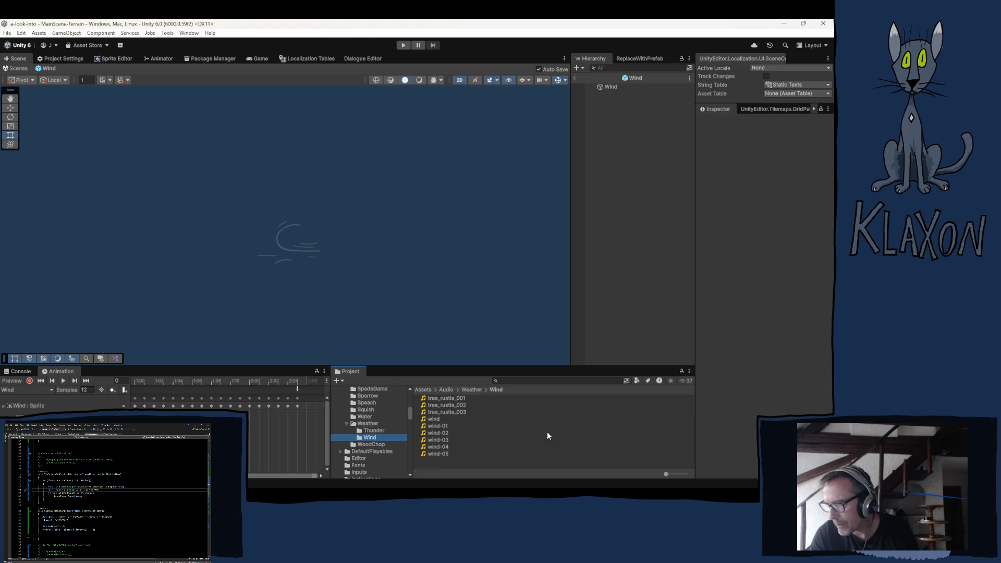
pyautogui.click(437, 425)
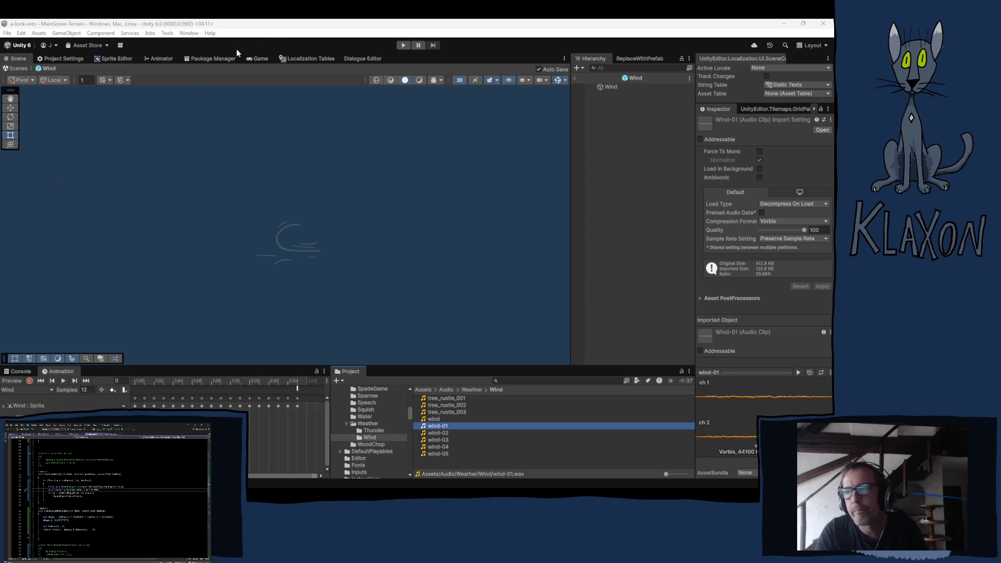
# Select the Wind object, collapse its Audio Source, and open Wind.cs in the code editor
pyautogui.click(275, 35)
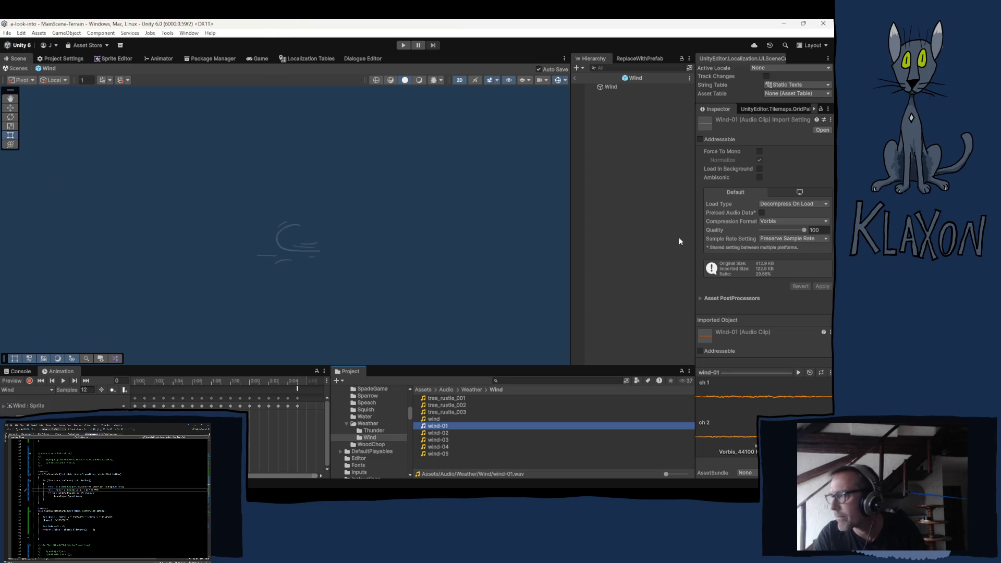
pyautogui.click(610, 86)
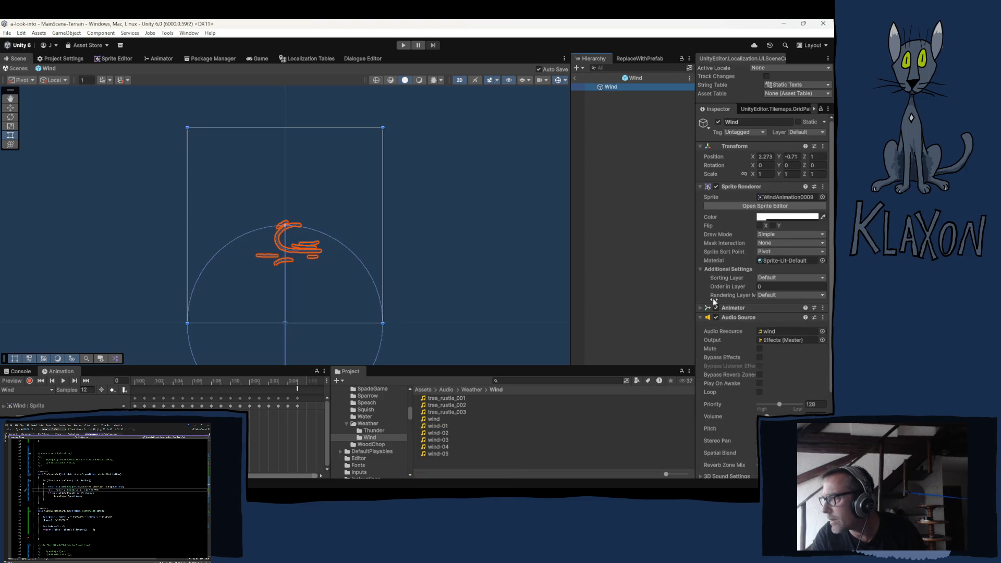
pyautogui.click(734, 317)
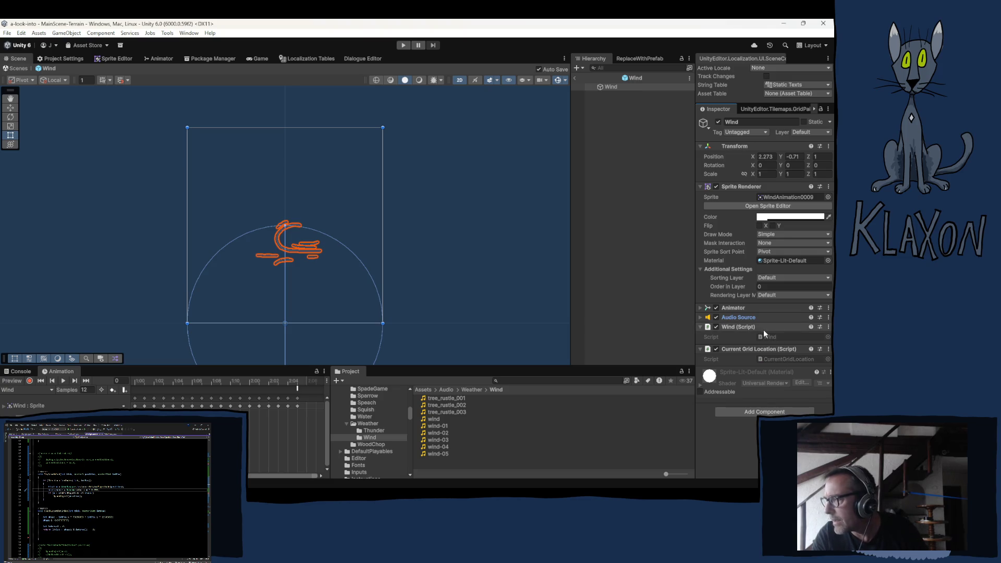
pyautogui.doubleClick(767, 337)
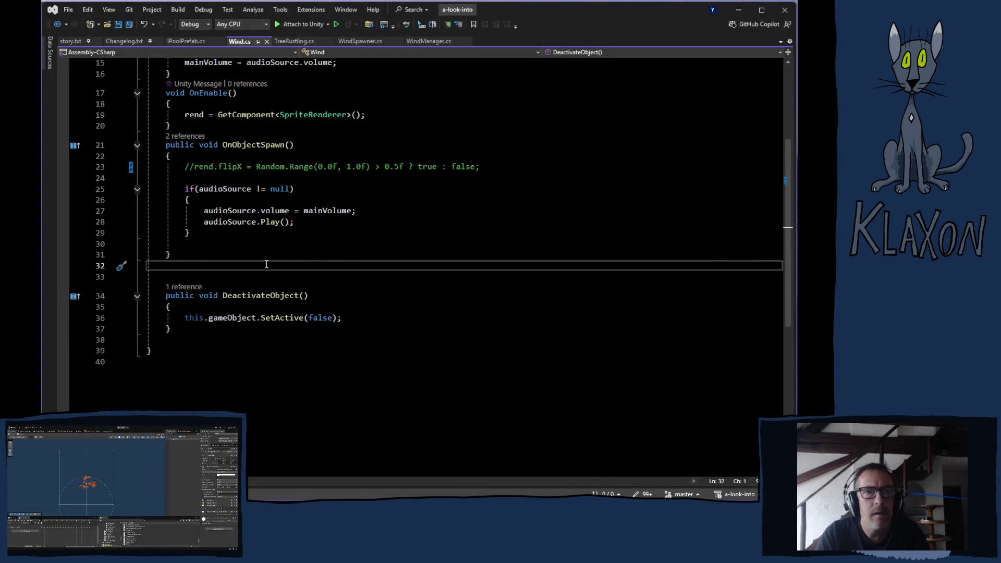
# Declare 'public SoundSet sound;' on line 7 of Wind.cs, save, and return to Unity
pyautogui.scroll(4, 325, 266)
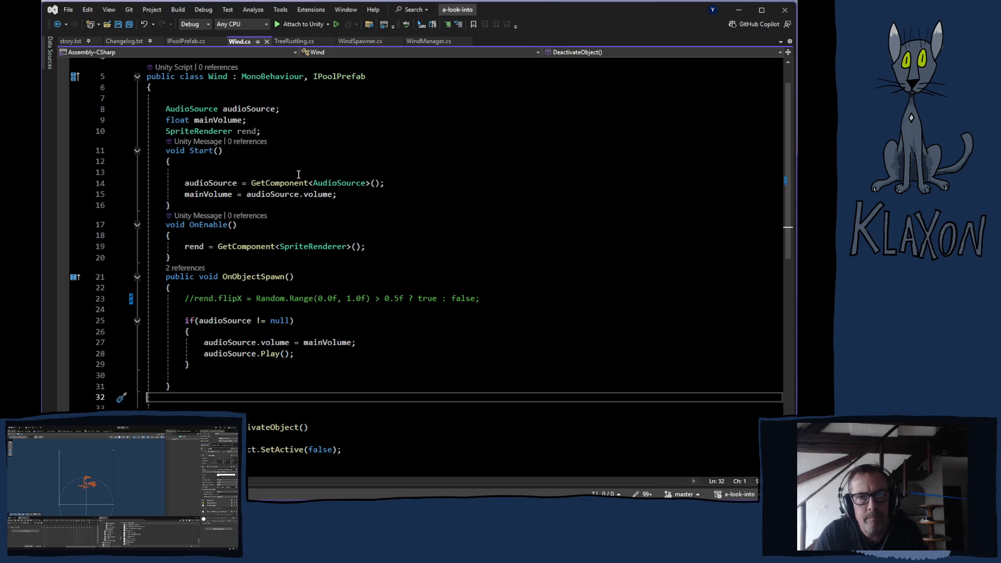
pyautogui.click(292, 108)
pyautogui.click(224, 95)
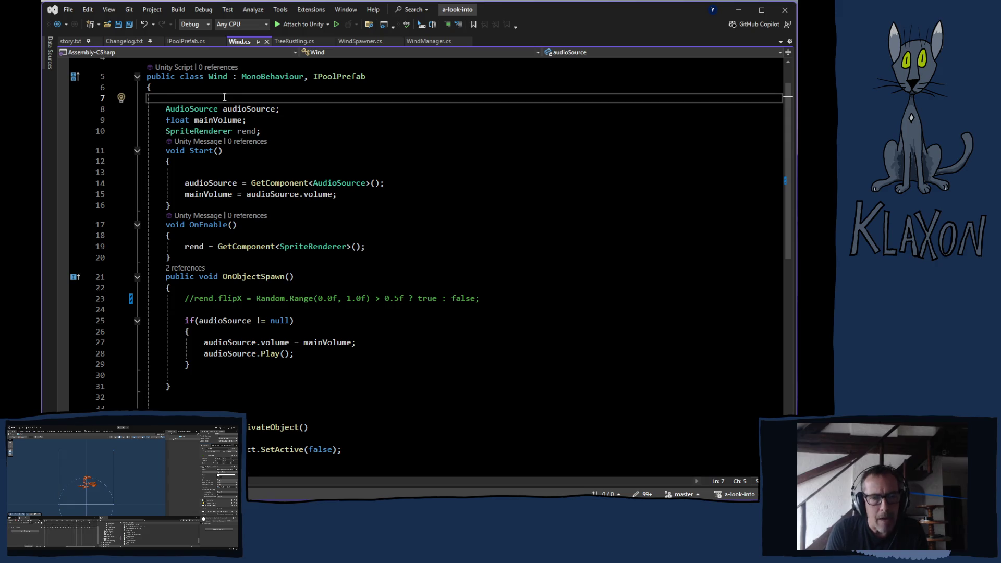
pyautogui.write('sou')
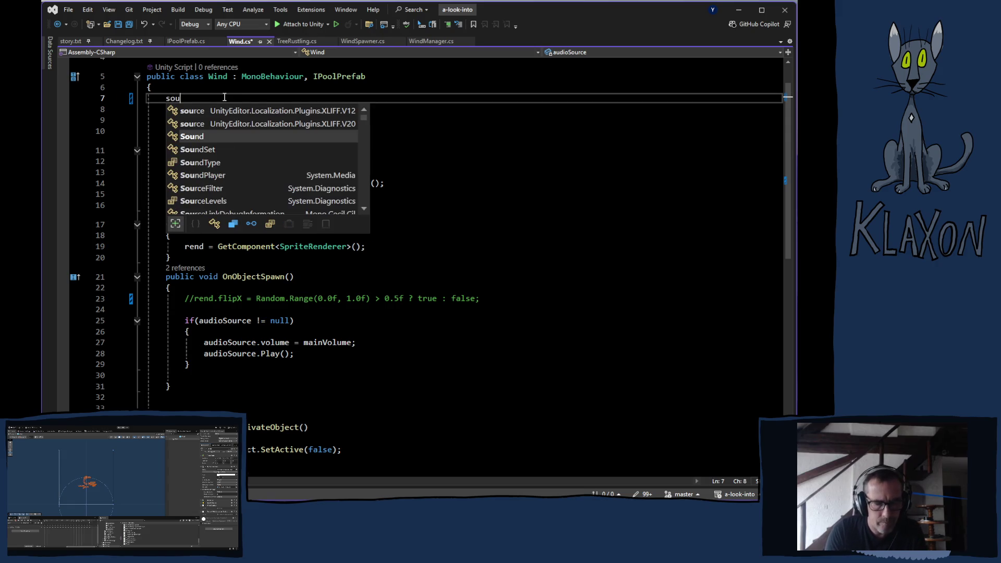
pyautogui.write('nd')
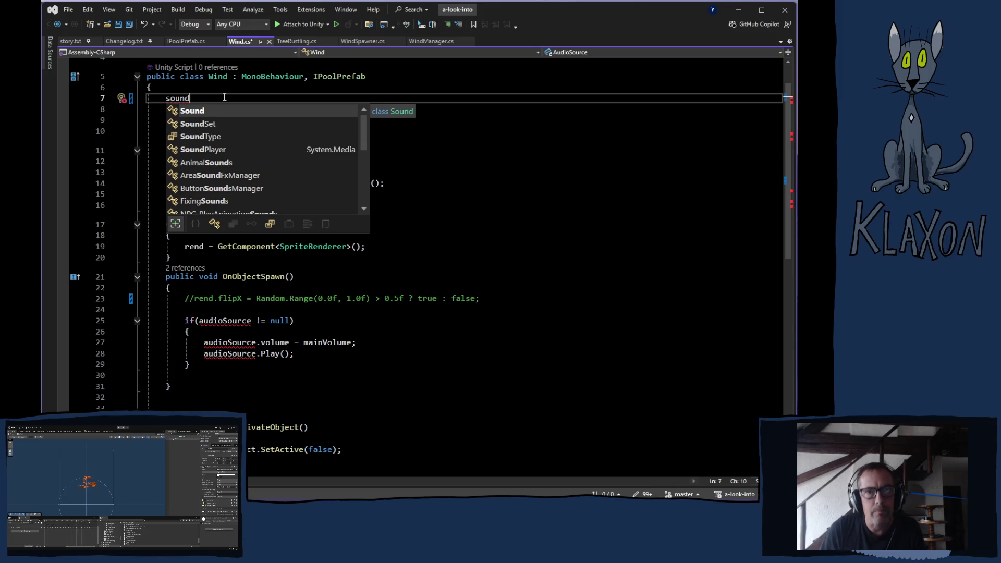
pyautogui.press('Down')
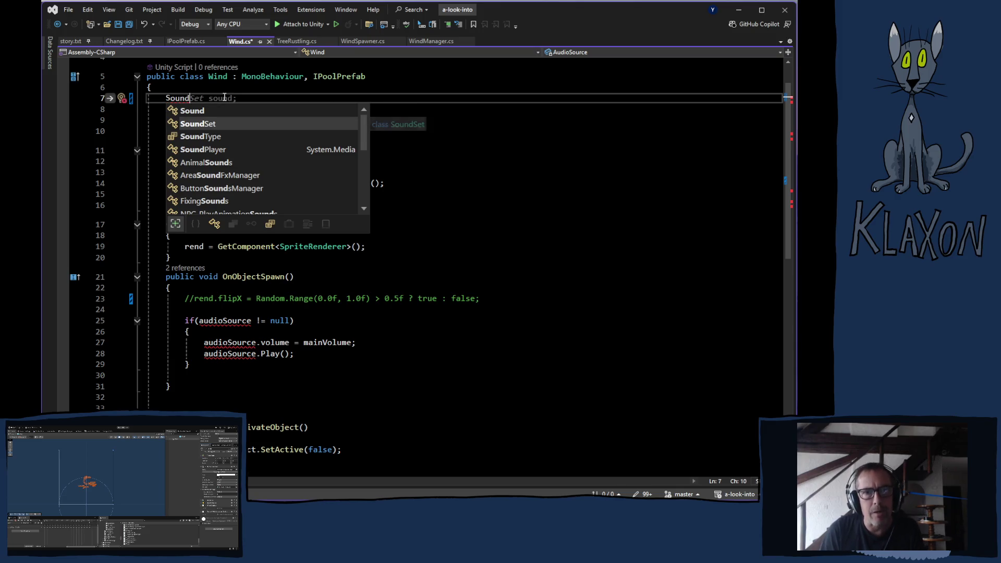
pyautogui.press('Tab')
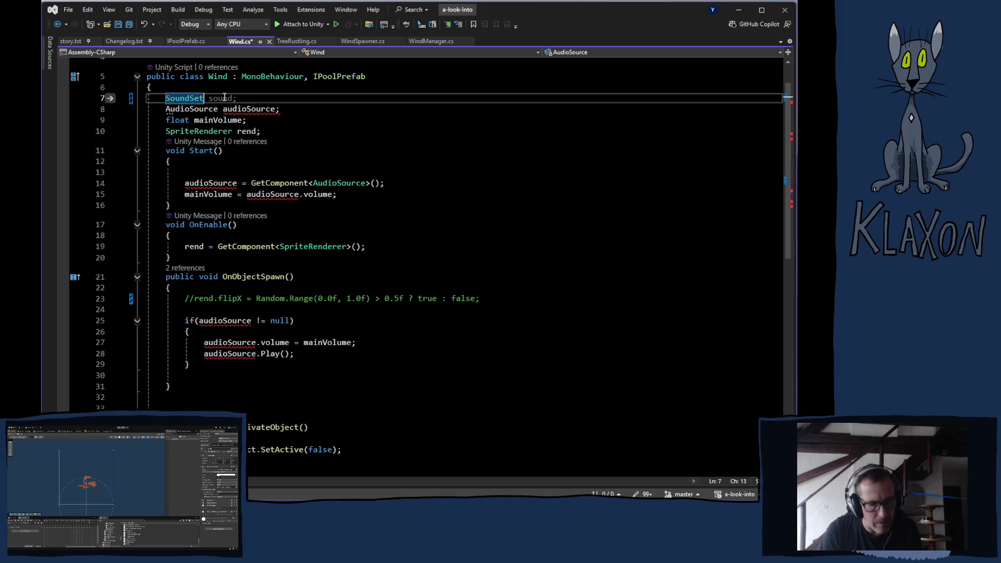
pyautogui.press('Tab')
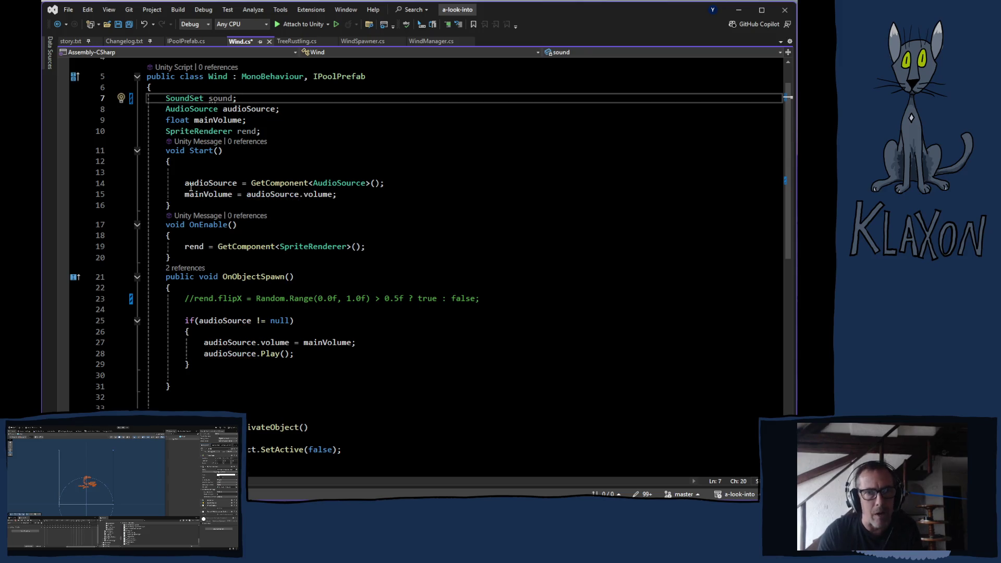
pyautogui.press('Home')
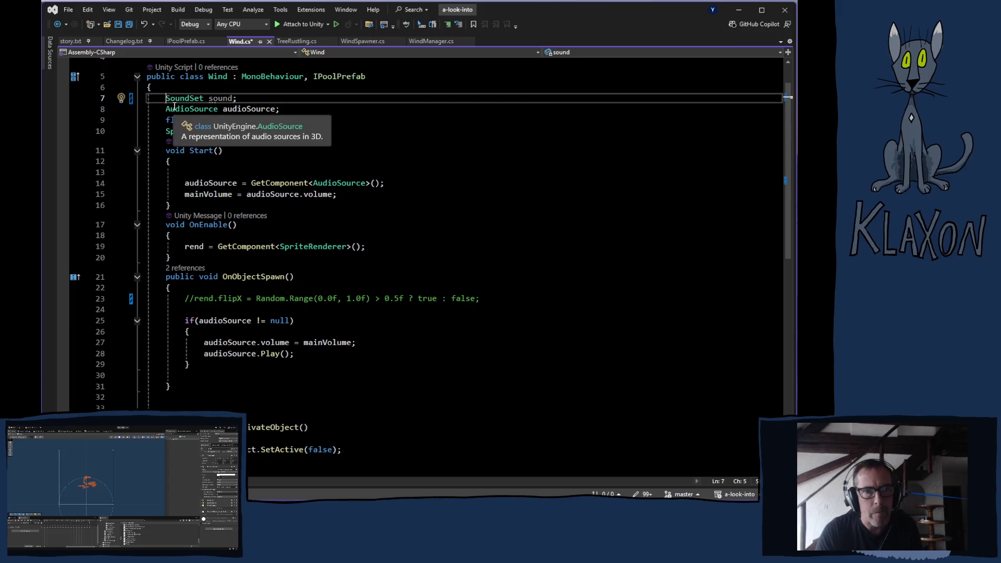
pyautogui.write('public')
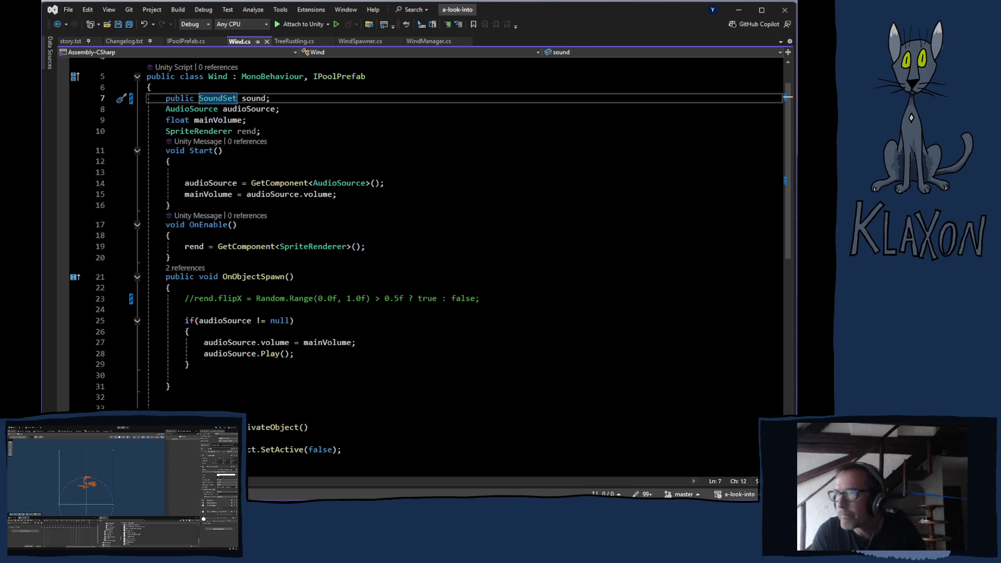
pyautogui.hotkey('alt', 'Tab')
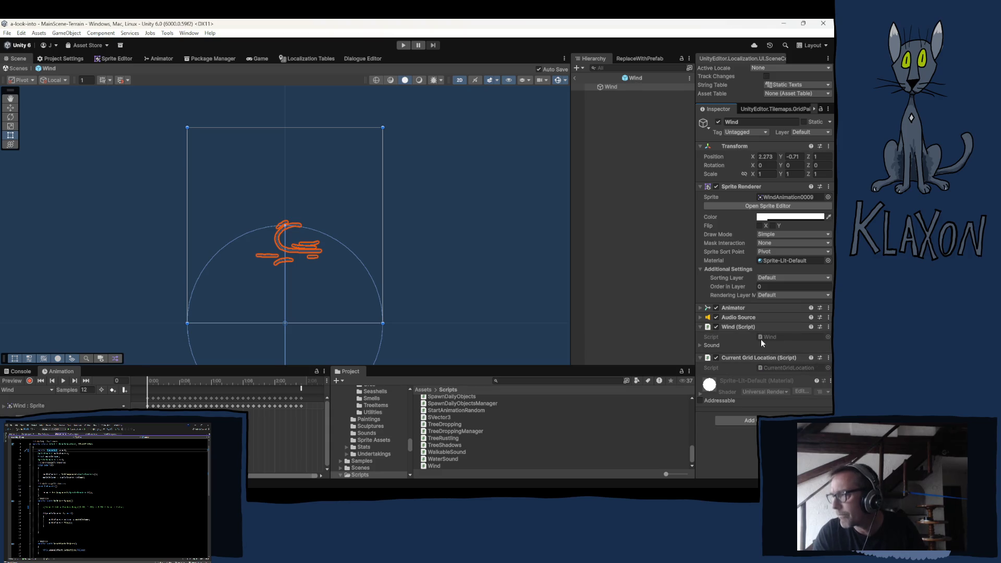
# Drag clips wind-01 through wind-05 into the Wind script's Sound Clips list
pyautogui.click(700, 345)
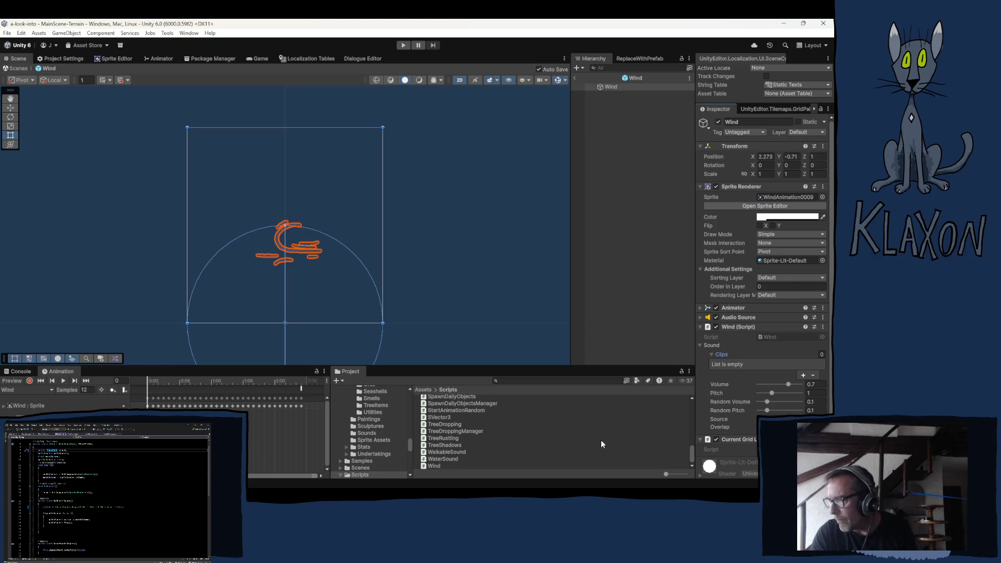
pyautogui.click(741, 316)
pyautogui.click(770, 331)
pyautogui.click(735, 316)
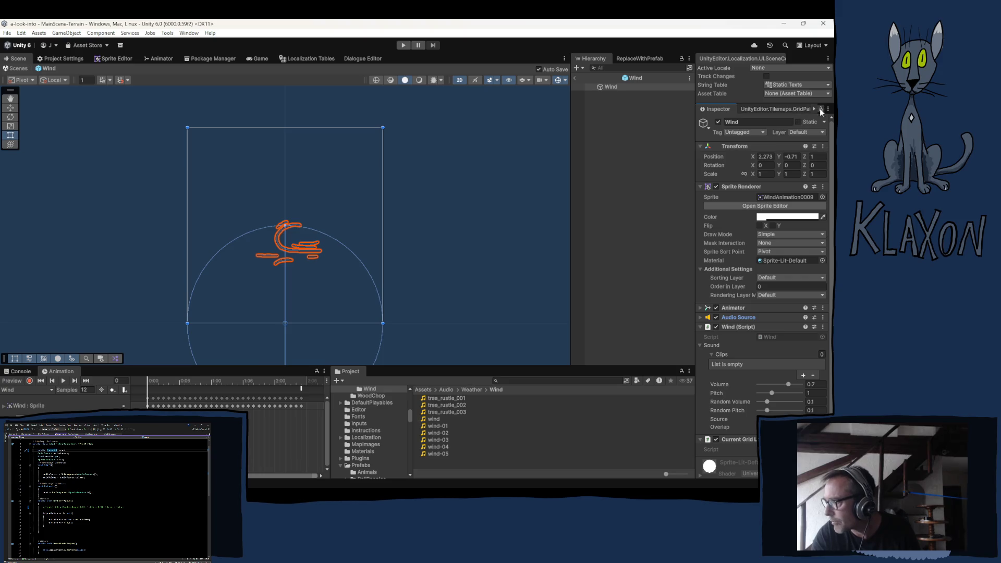
pyautogui.click(437, 426)
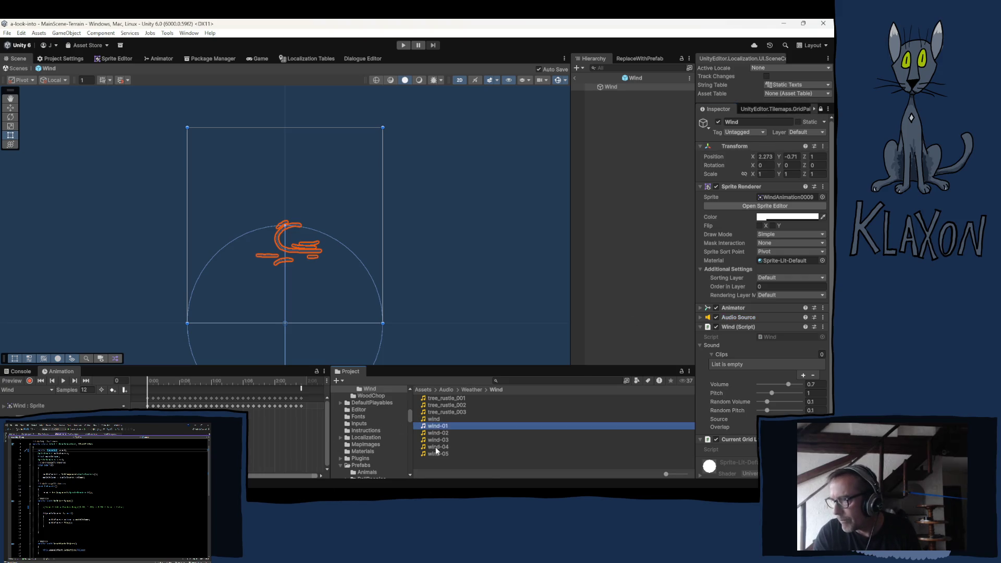
pyautogui.keyDown('shift'); pyautogui.click(431, 454); pyautogui.keyUp('shift')
pyautogui.moveTo(433, 440)
pyautogui.mouseDown()
pyautogui.moveTo(433, 427)
pyautogui.moveTo(575, 413)
pyautogui.moveTo(712, 343)
pyautogui.moveTo(721, 355)
pyautogui.mouseUp()
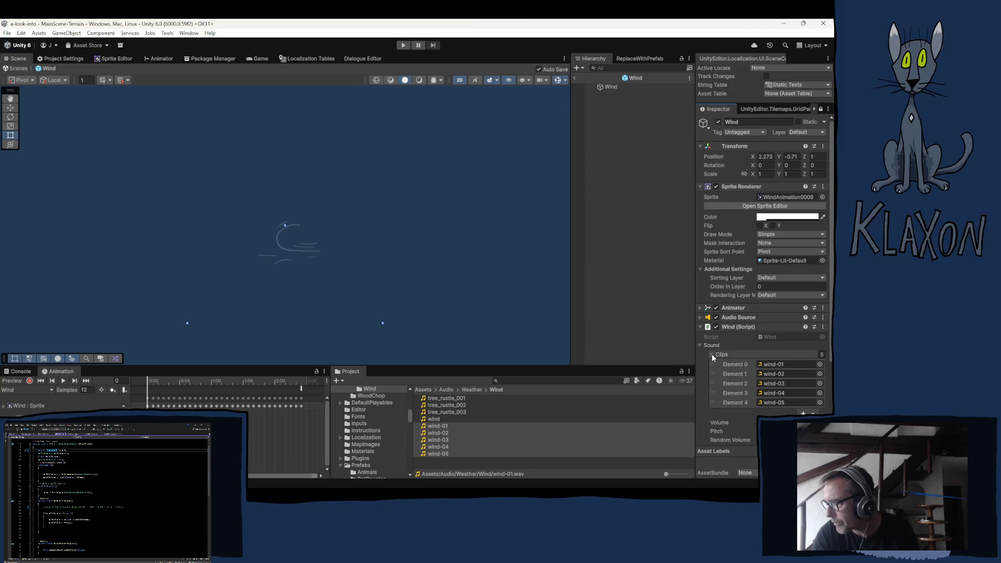
pyautogui.click(711, 355)
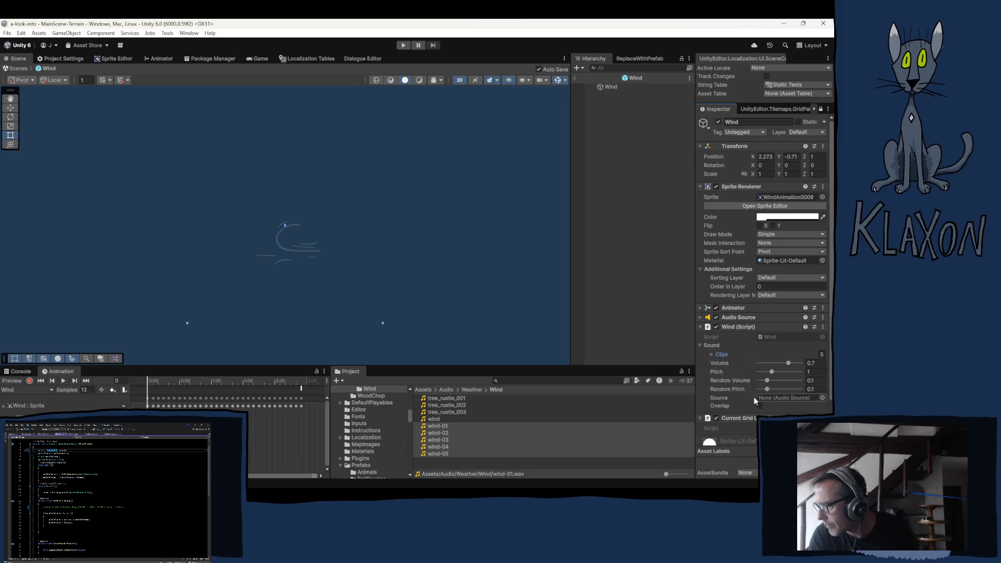
pyautogui.click(700, 317)
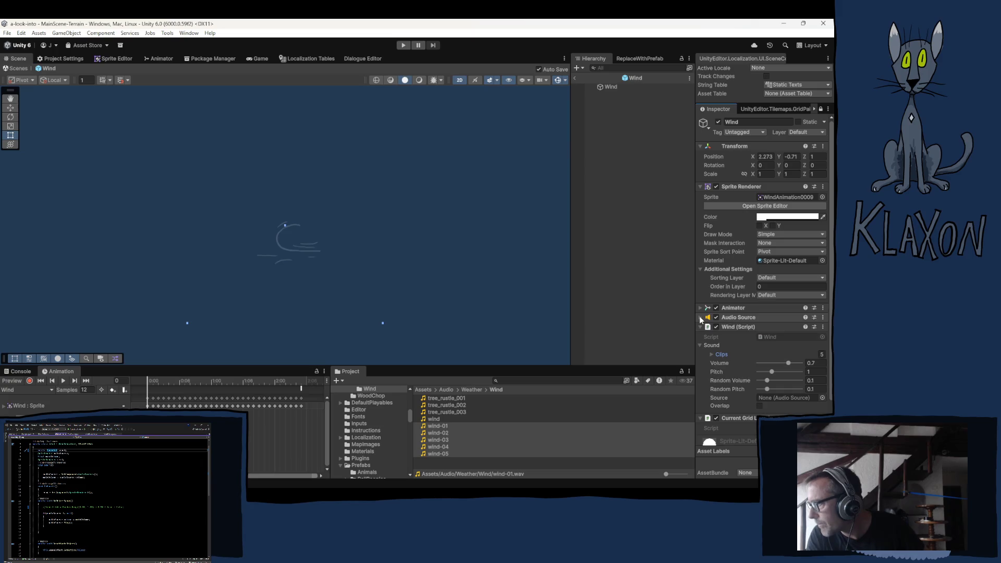
# Set the Wind script's sound Volume to 0.2 and Random Volume to 0
pyautogui.scroll(-2, 723, 356)
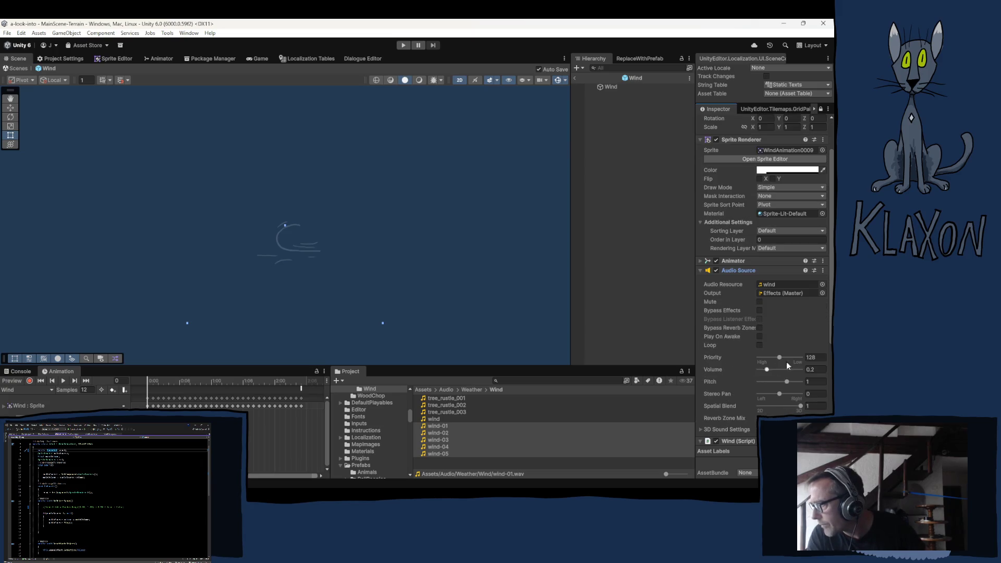
pyautogui.scroll(-2, 813, 377)
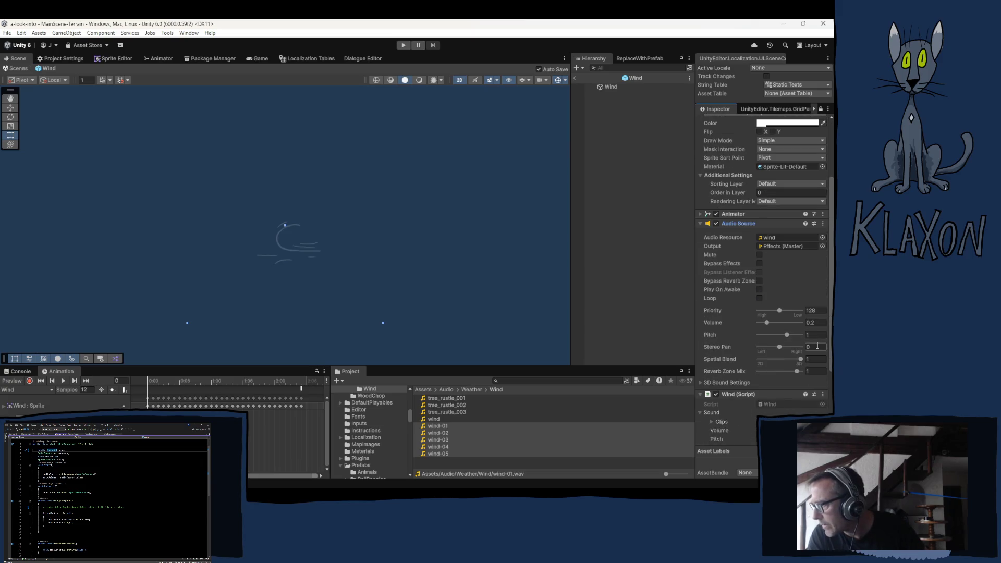
pyautogui.scroll(-4, 708, 379)
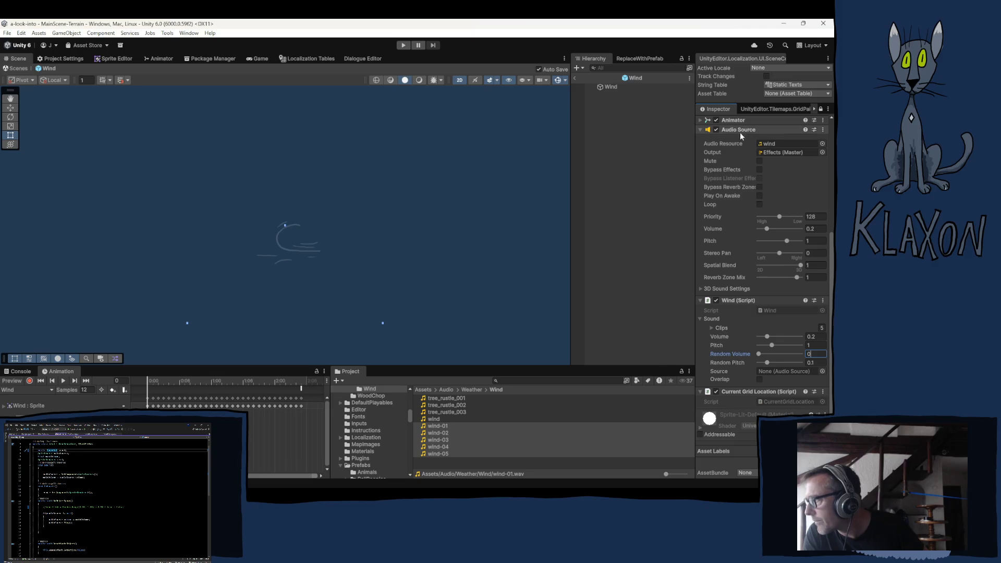
pyautogui.moveTo(740, 132)
pyautogui.mouseDown()
pyautogui.moveTo(733, 128)
pyautogui.moveTo(798, 381)
pyautogui.moveTo(772, 373)
pyautogui.mouseUp()
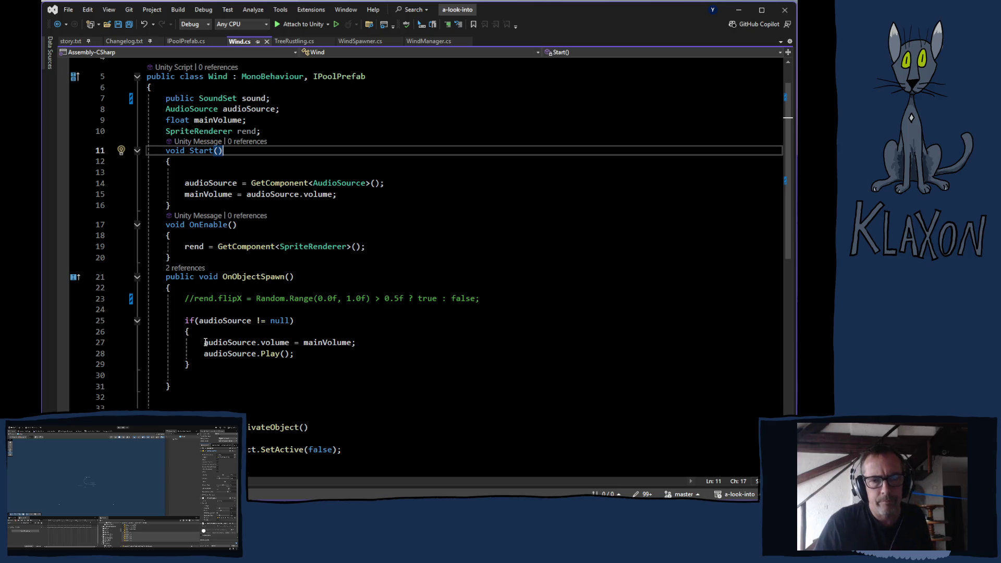
# Replace line 27's volume assignment with 'int r = Random.Range(0, sound.clips.Length);'
pyautogui.moveTo(205, 345)
pyautogui.mouseDown()
pyautogui.moveTo(368, 349)
pyautogui.moveTo(199, 343)
pyautogui.mouseUp()
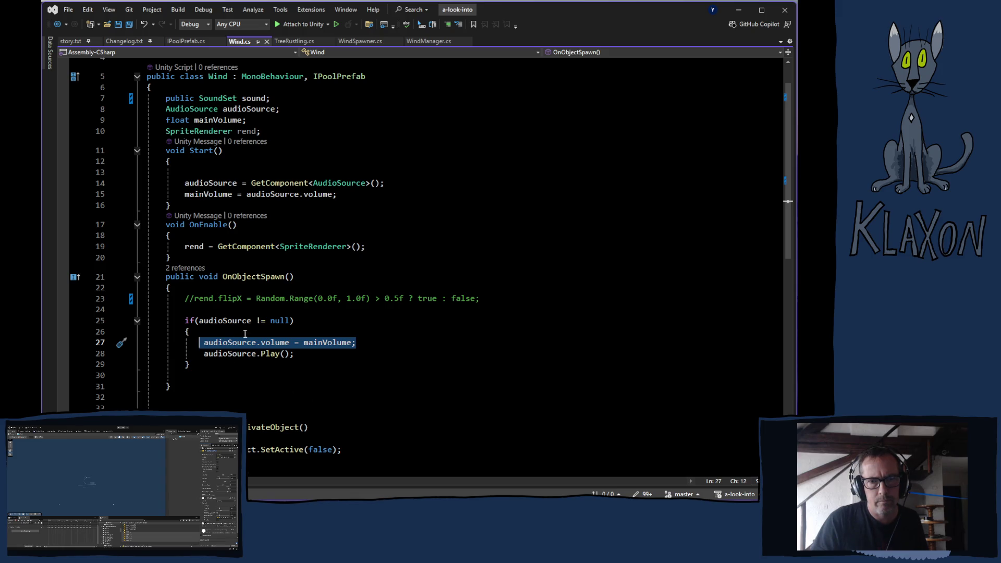
pyautogui.press('Delete')
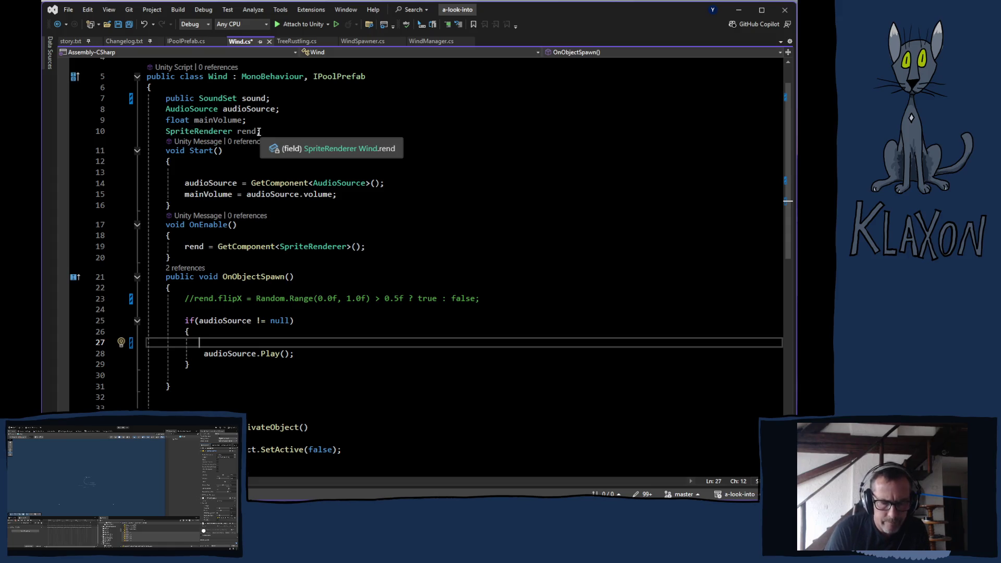
pyautogui.write('int')
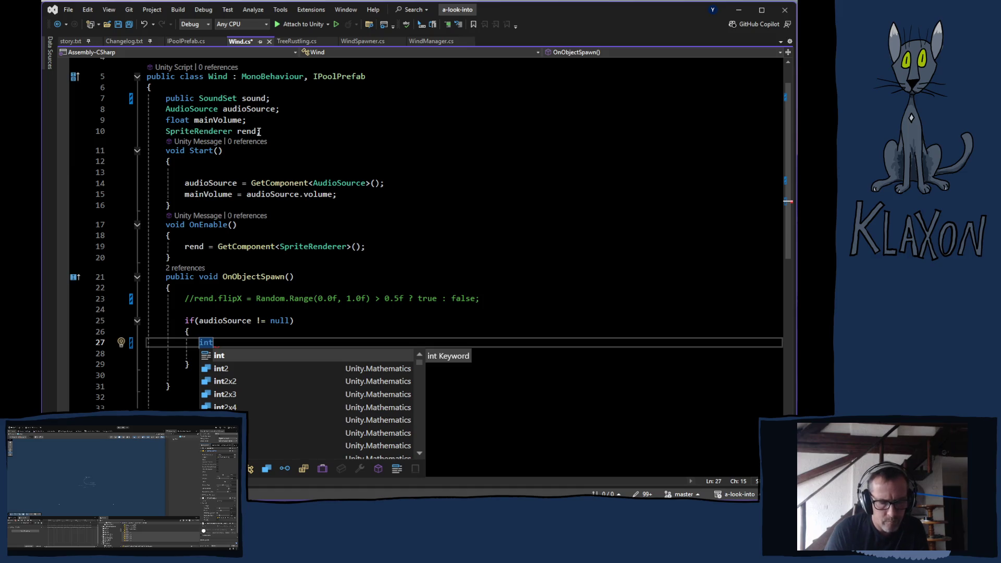
pyautogui.write(' r = ra')
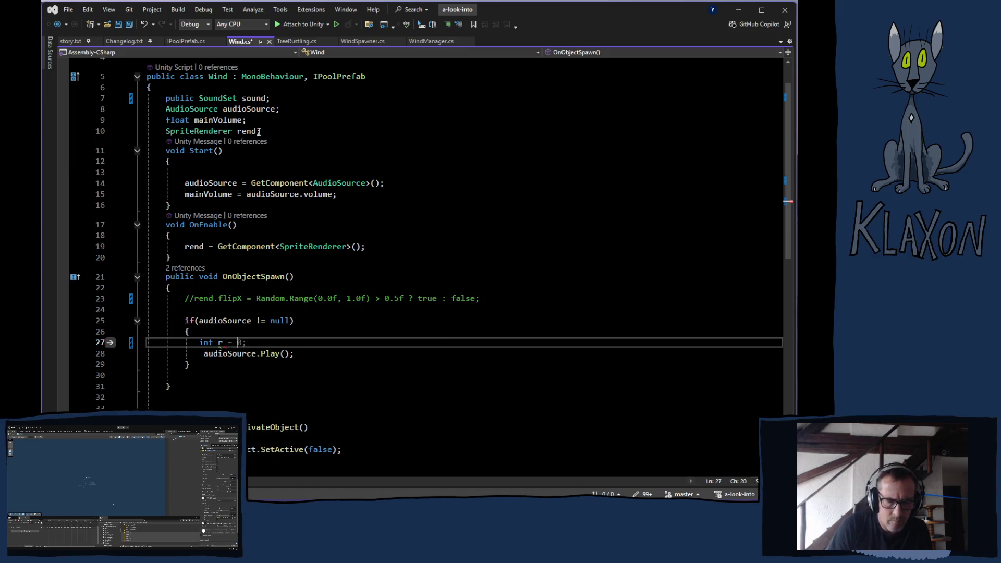
pyautogui.write('nd')
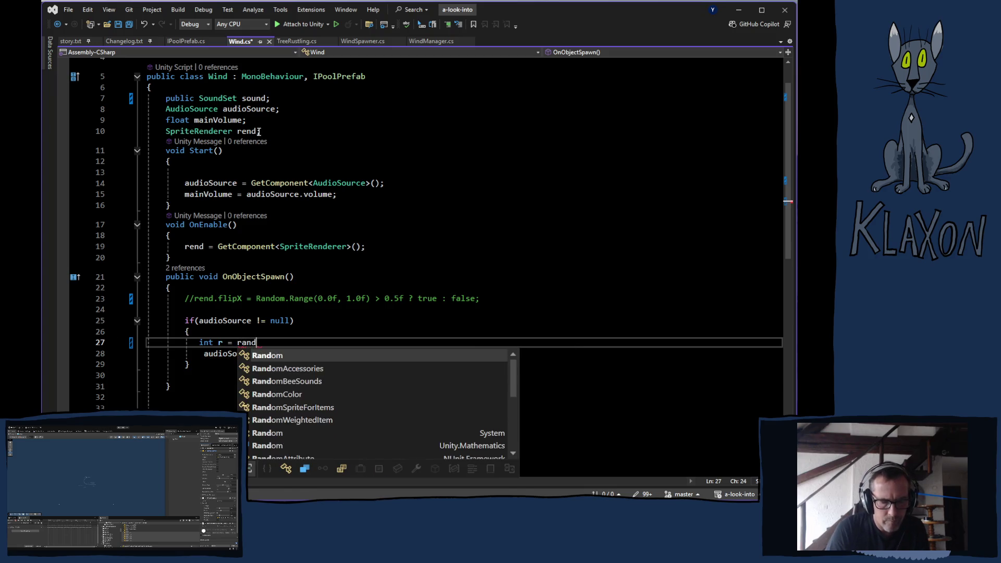
pyautogui.write('om.')
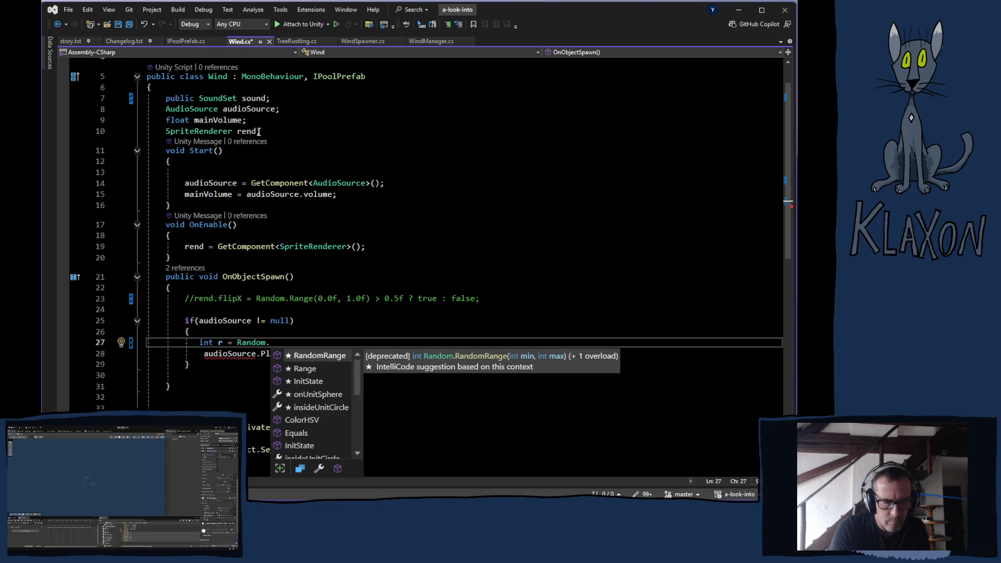
pyautogui.write('Range')
pyautogui.press('Escape')
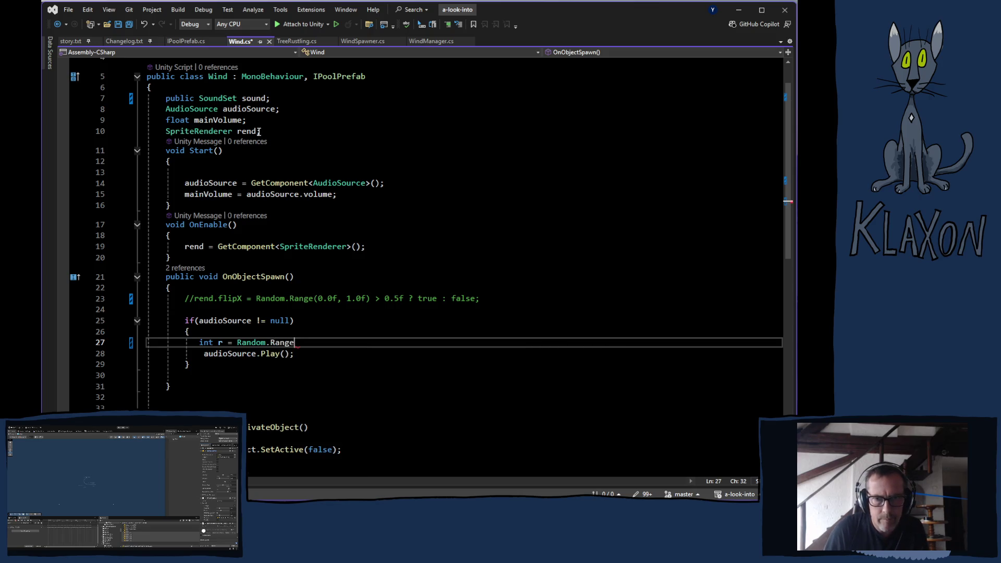
pyautogui.write('(')
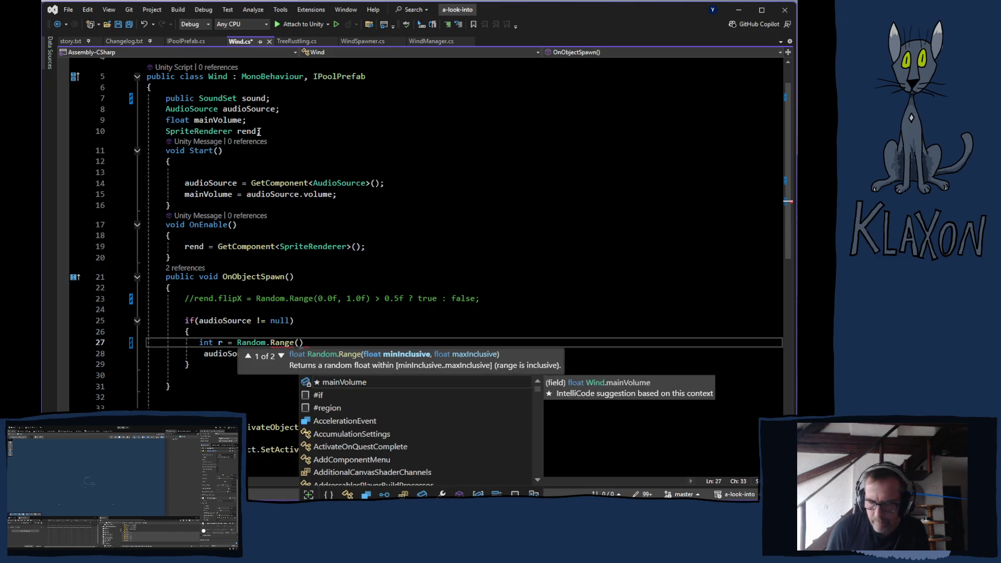
pyautogui.write('0, ')
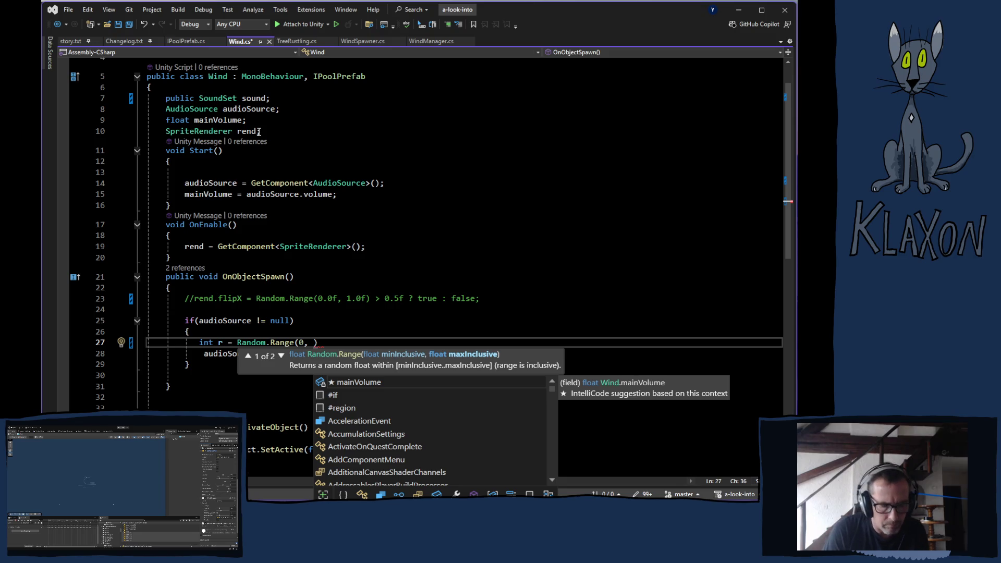
pyautogui.write('sound')
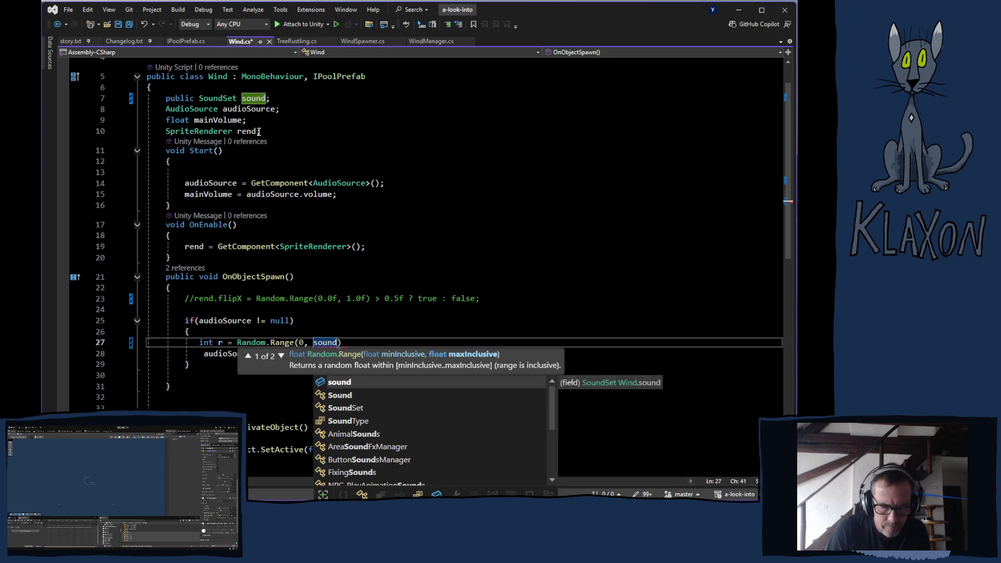
pyautogui.write('.clips')
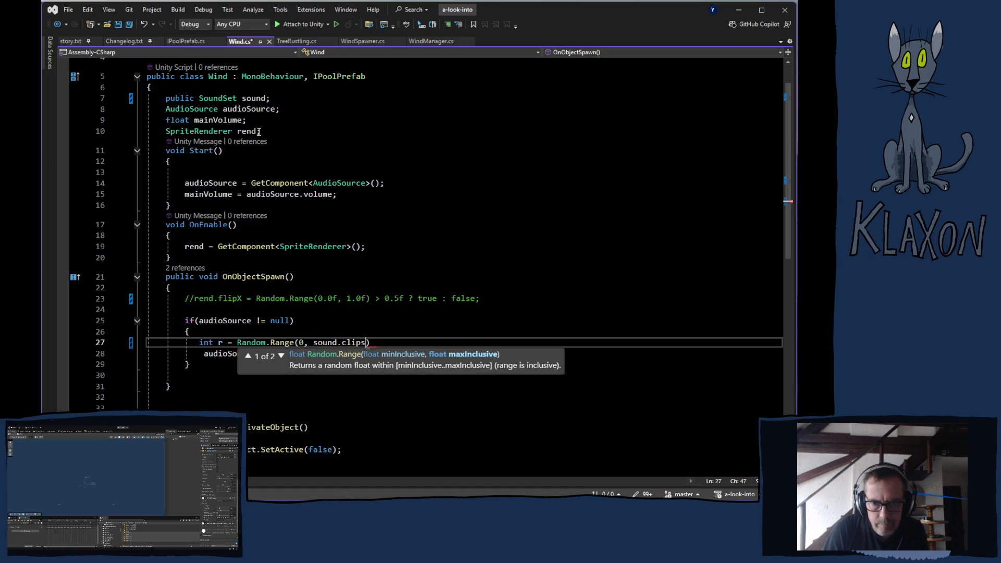
pyautogui.write('.L')
pyautogui.press('Tab')
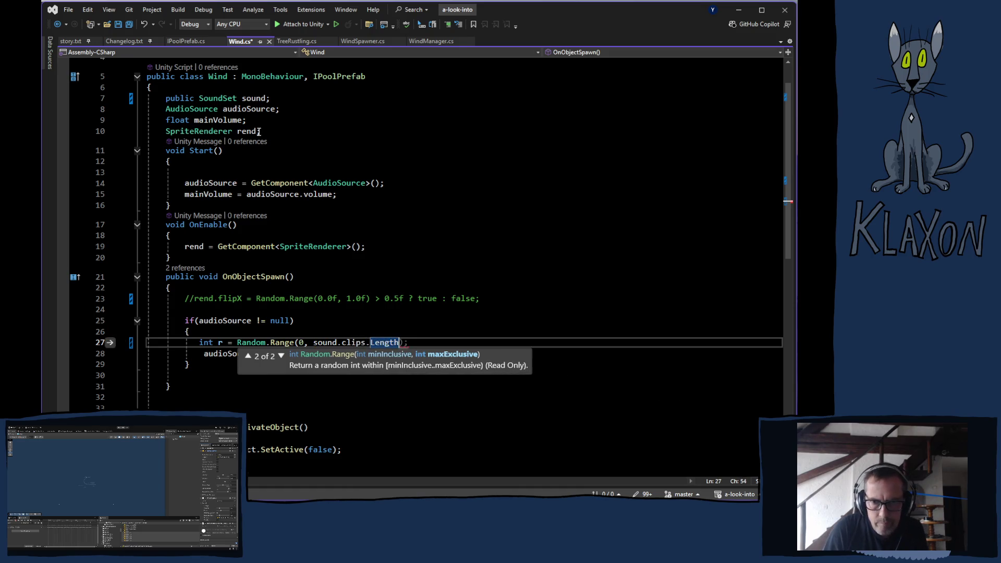
pyautogui.write(')')
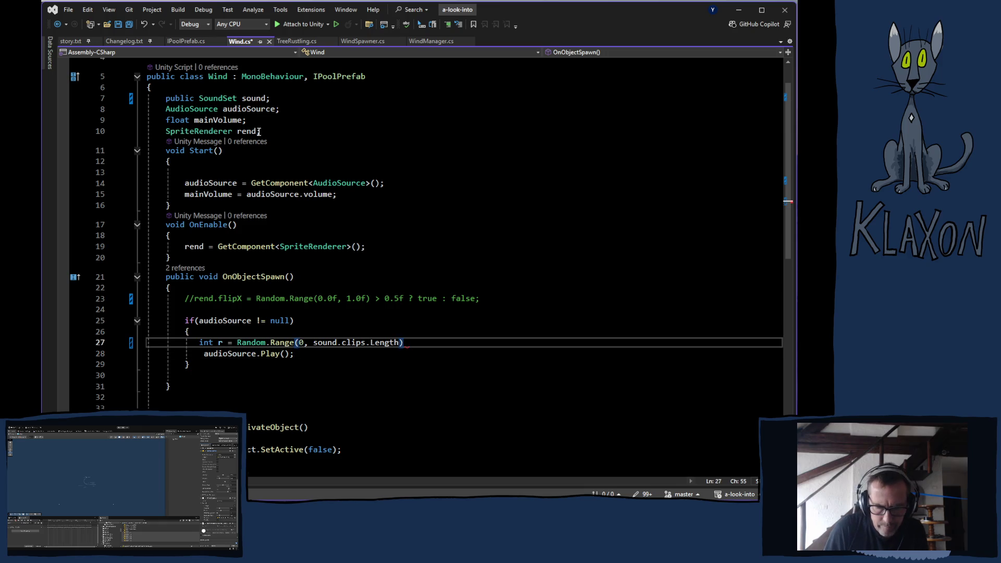
pyautogui.write(';')
pyautogui.press('Return')
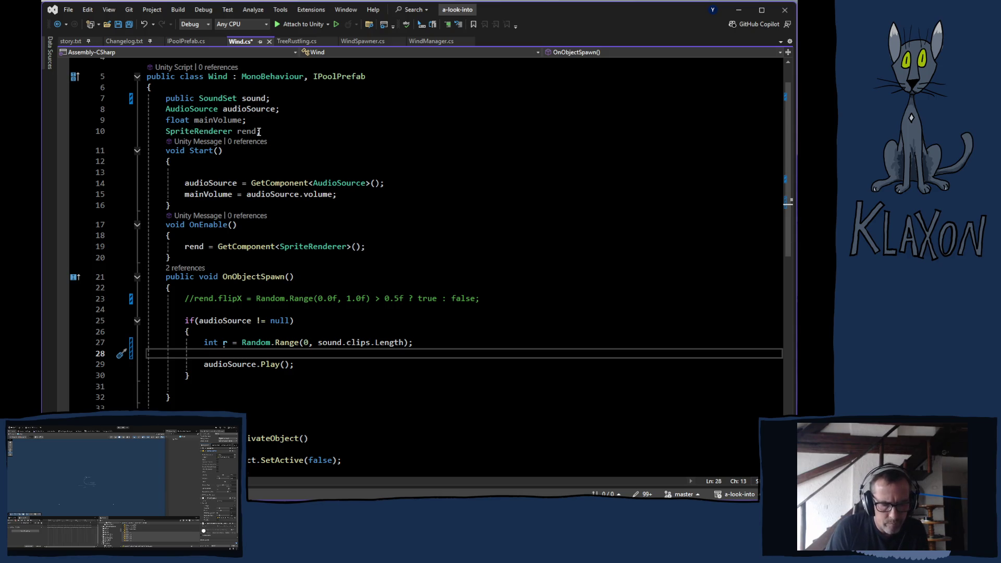
# In Wind.cs, assign audioSource.clip from sound.clips[r]
pyautogui.write('aud')
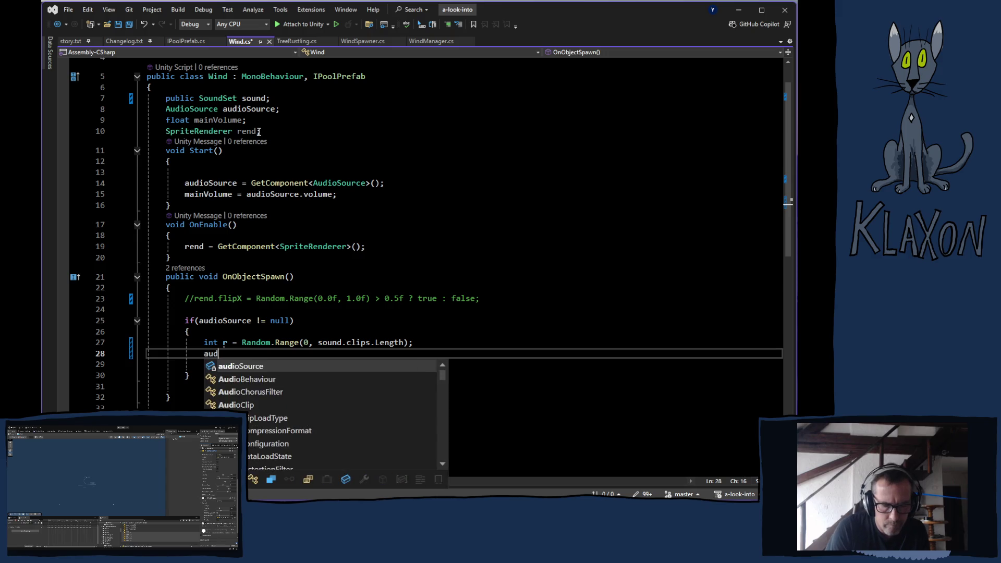
pyautogui.press('Tab')
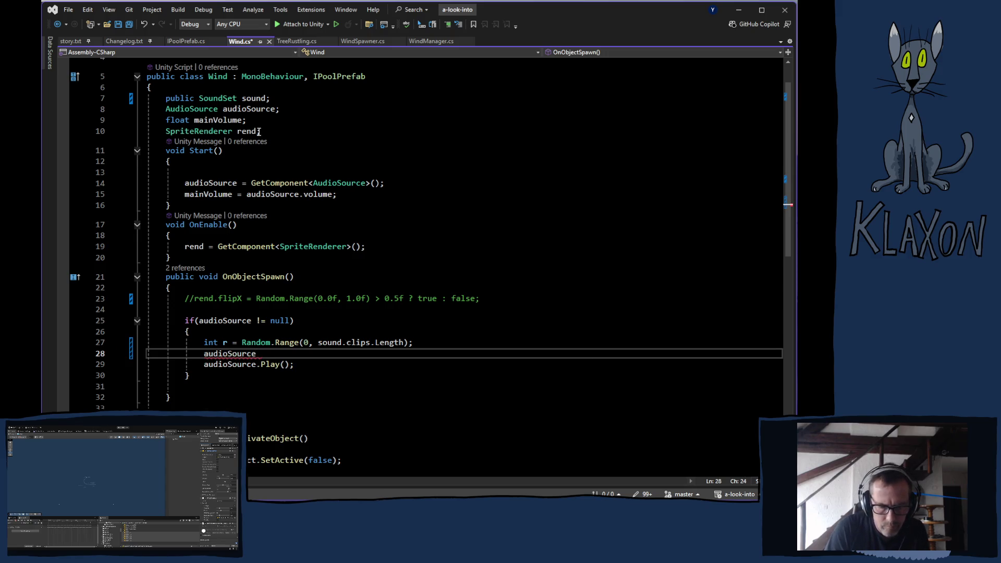
pyautogui.write('.clip')
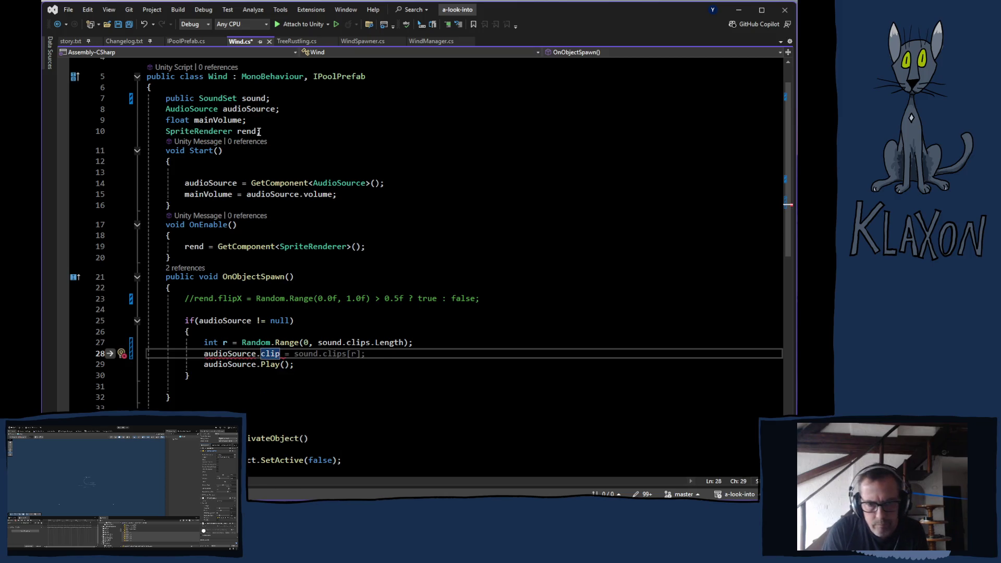
pyautogui.press('Tab')
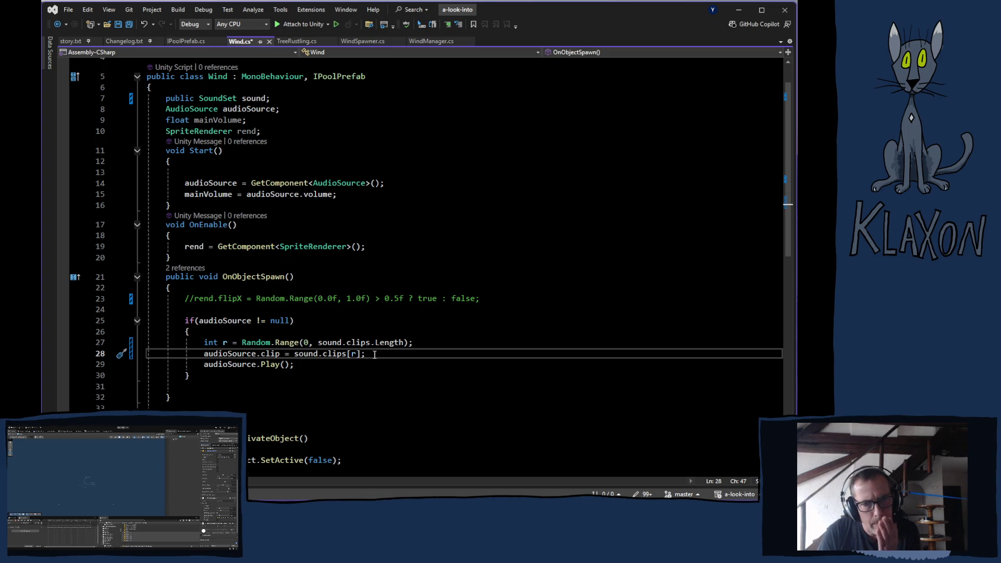
# Add a line setting audioSource.volume to sound.volume instead of mainVolume
pyautogui.press('Return')
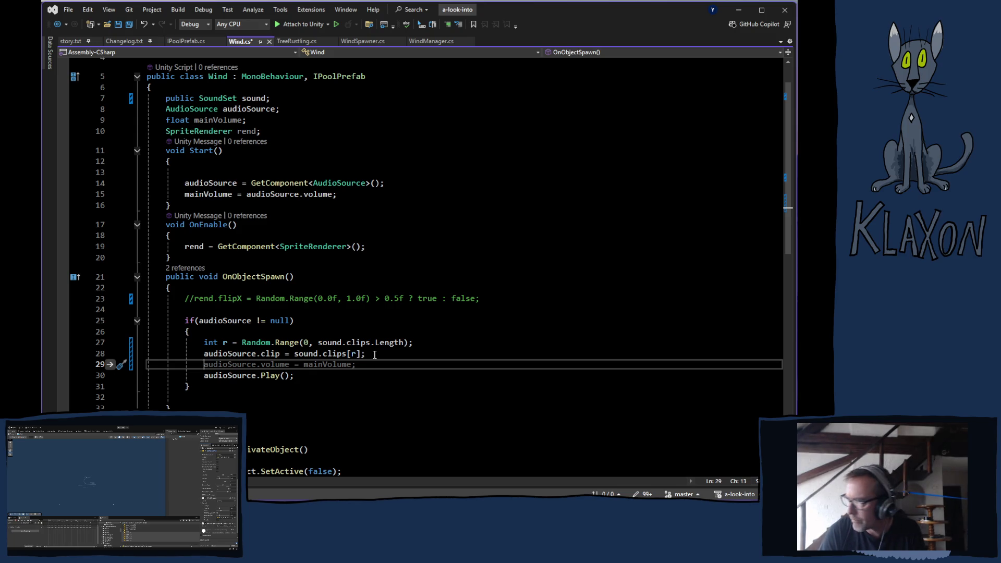
pyautogui.press('Tab')
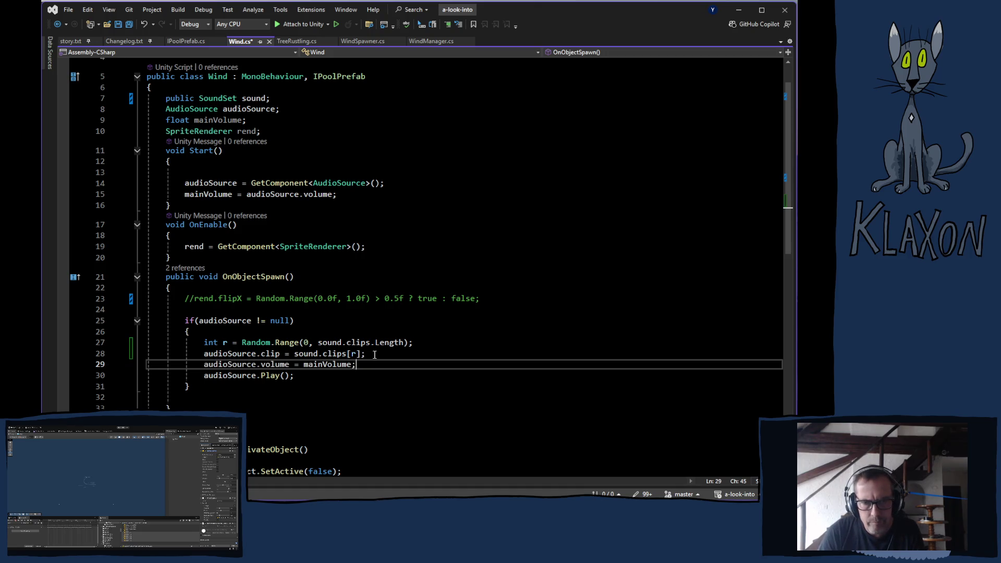
pyautogui.press('Left')
pyautogui.press('Left')
pyautogui.press('Right')
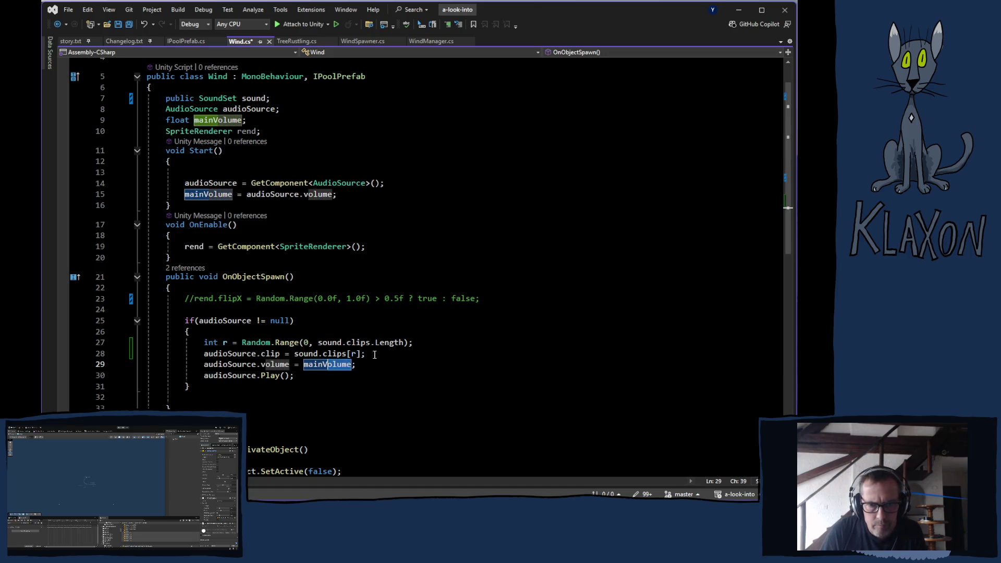
pyautogui.hotkey('ctrl', 'shift', 'Left')
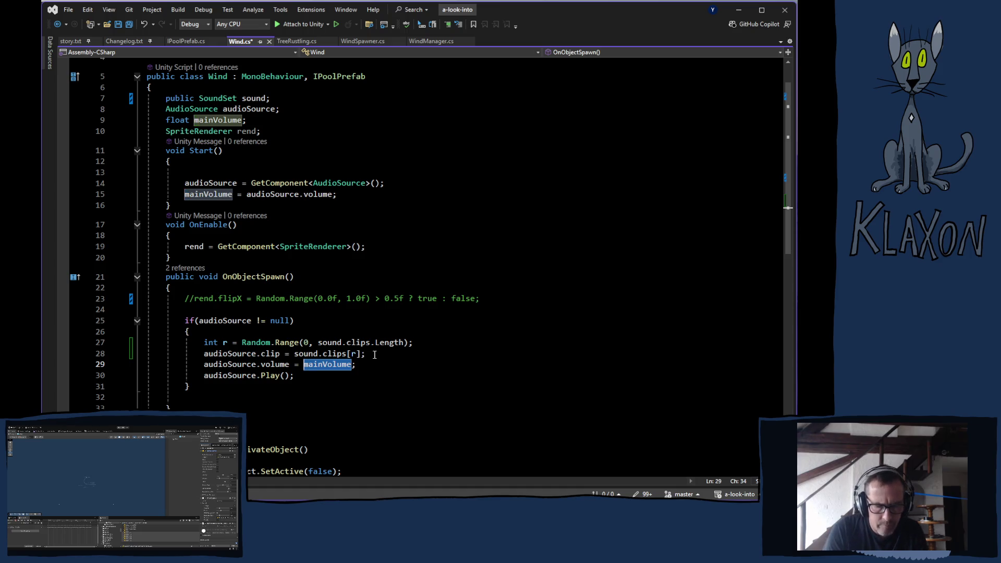
pyautogui.write('sound.')
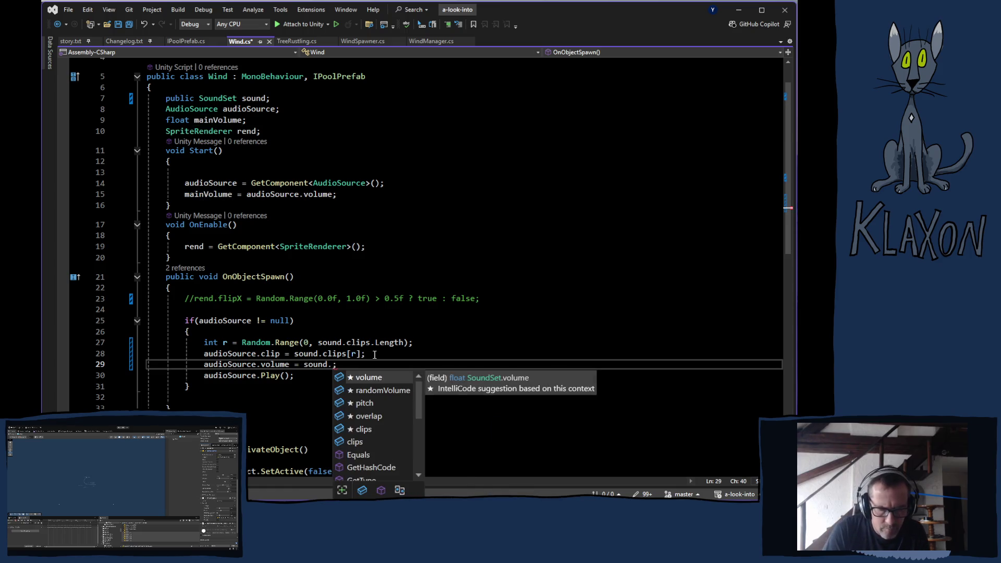
pyautogui.write('vo')
pyautogui.press('Tab')
pyautogui.press('End')
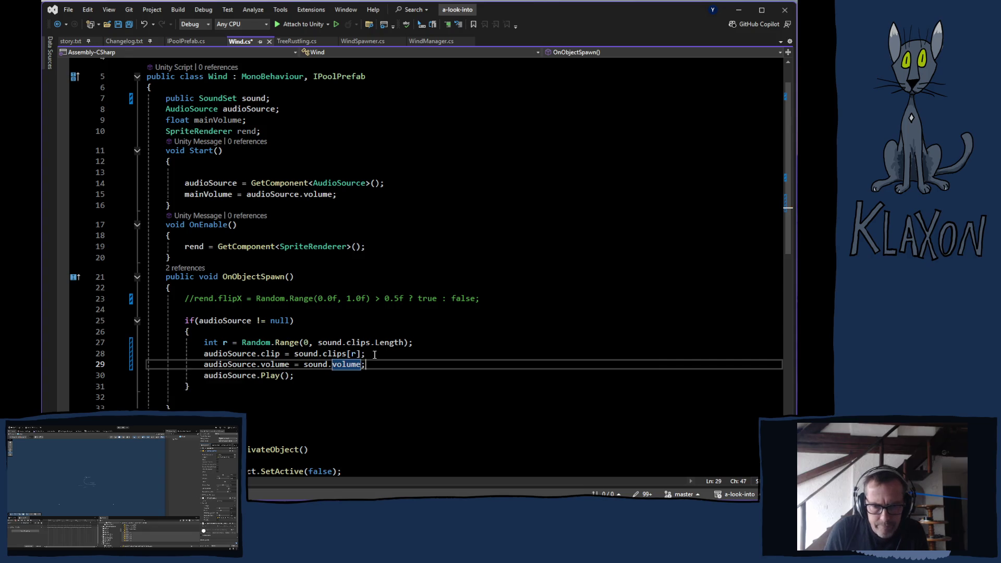
pyautogui.press('Return')
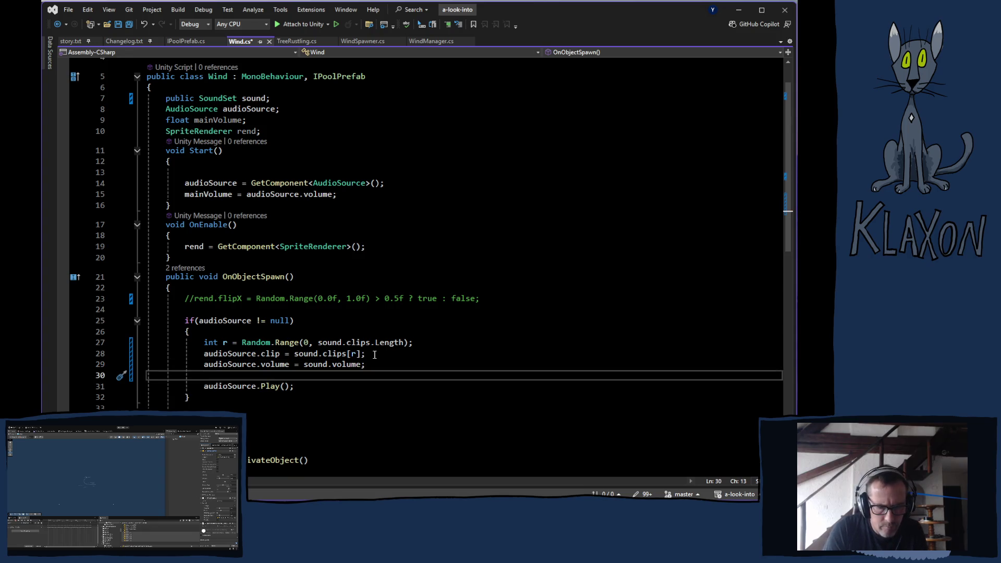
# Set audioSource.pitch to sound.pitch + Random.Range(-sound.randomPitch, sound.randomPitch) and save the script
pyautogui.write('audi')
pyautogui.press('Tab')
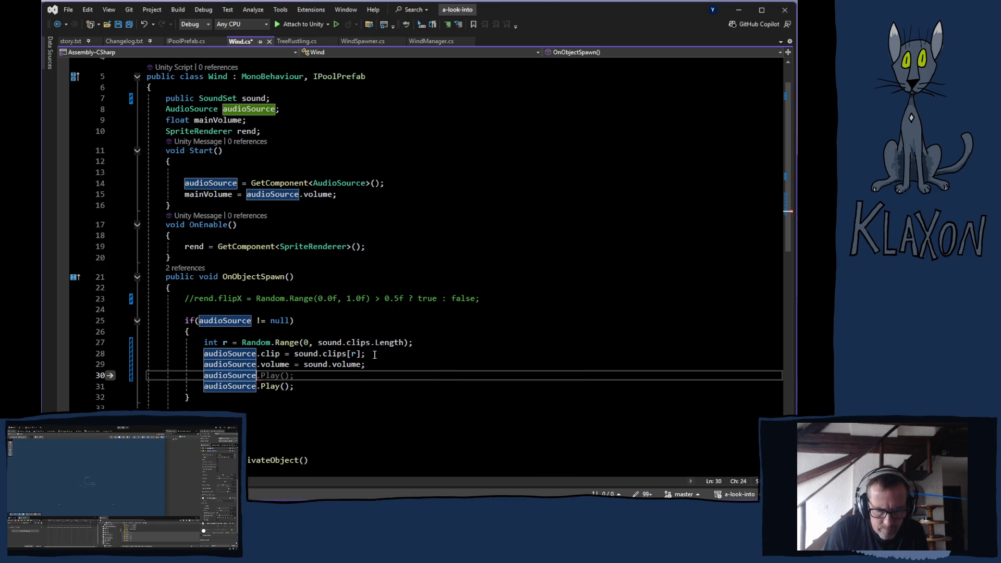
pyautogui.write('.')
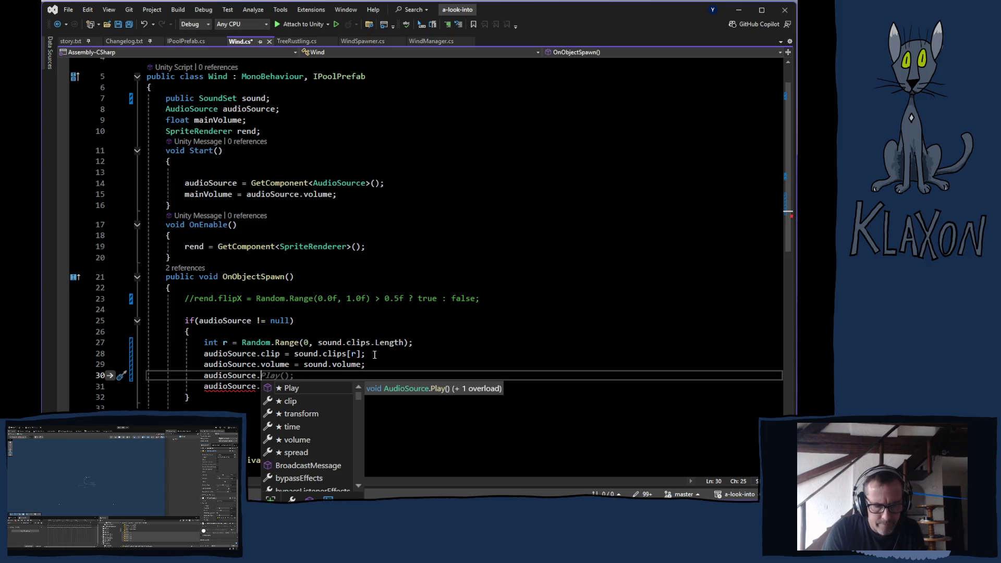
pyautogui.write('pi')
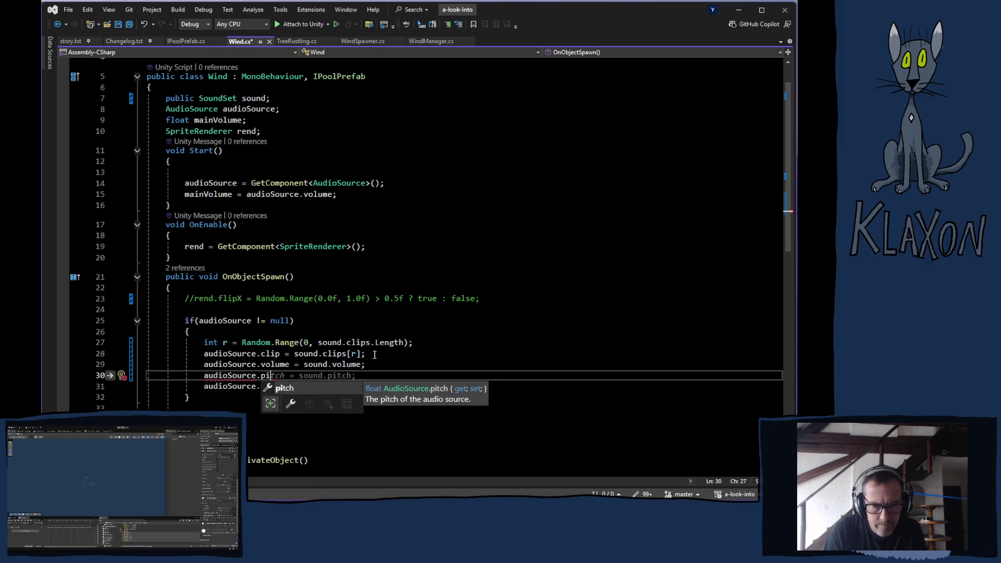
pyautogui.press('Tab')
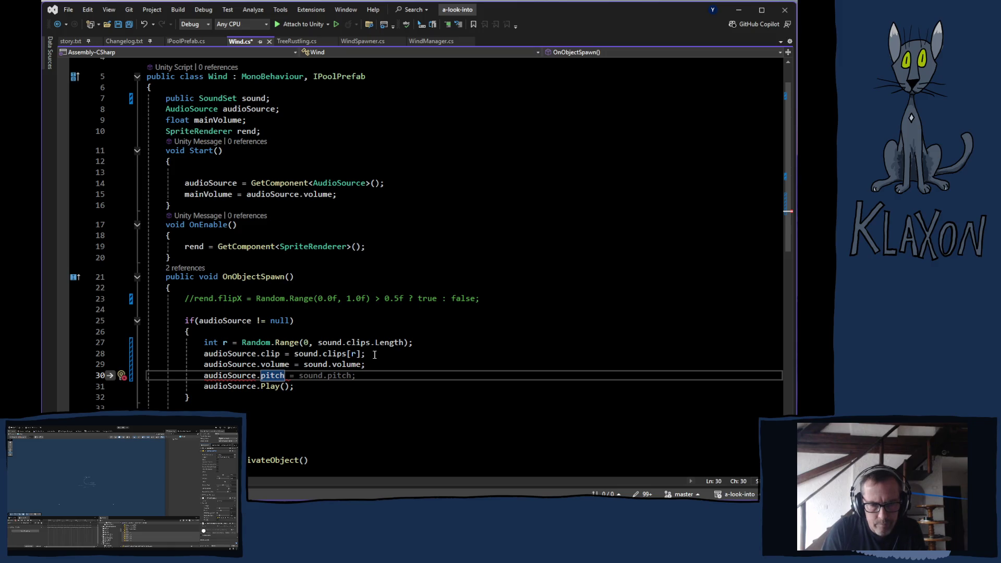
pyautogui.press('Tab')
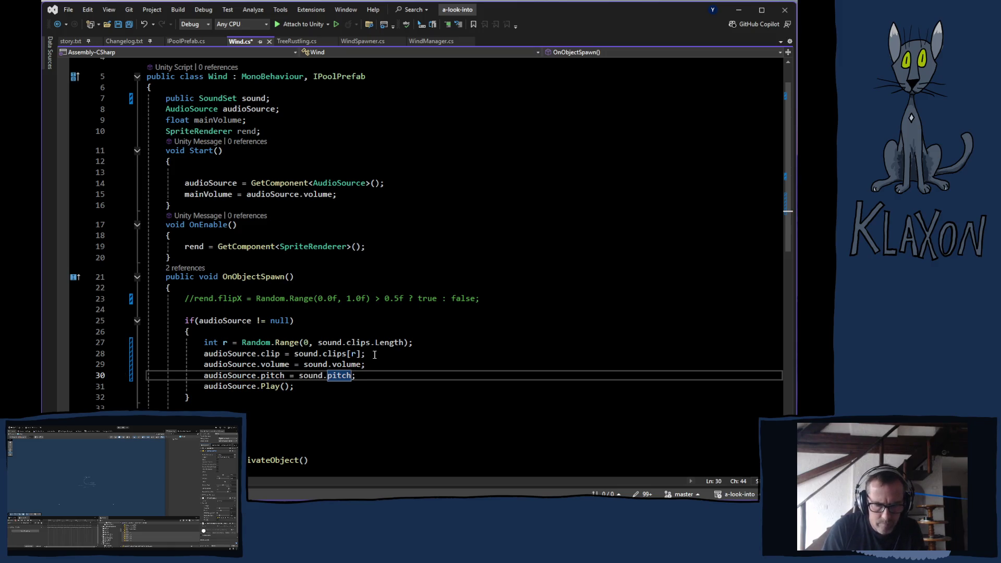
pyautogui.write('+')
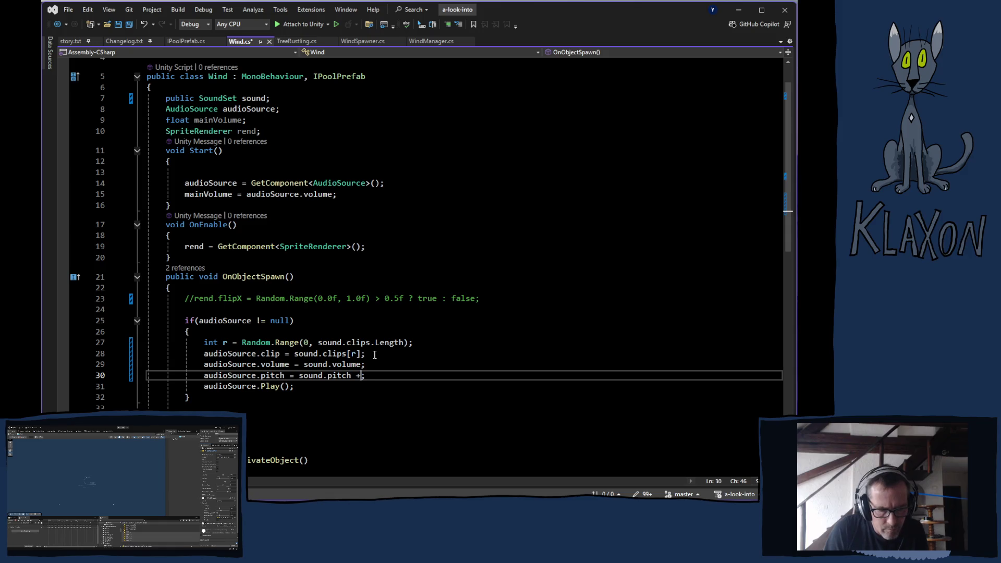
pyautogui.write(' rand')
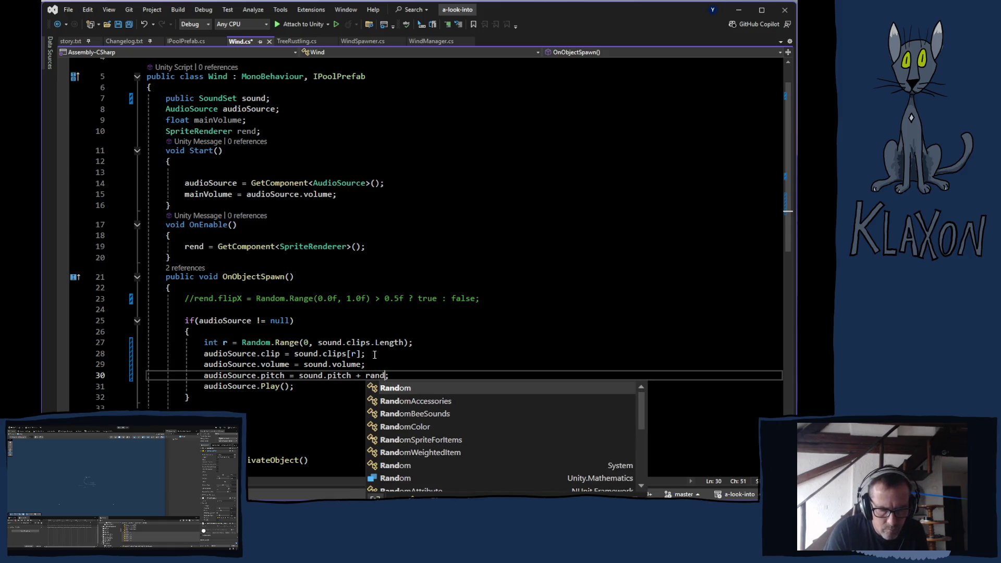
pyautogui.write('.ra')
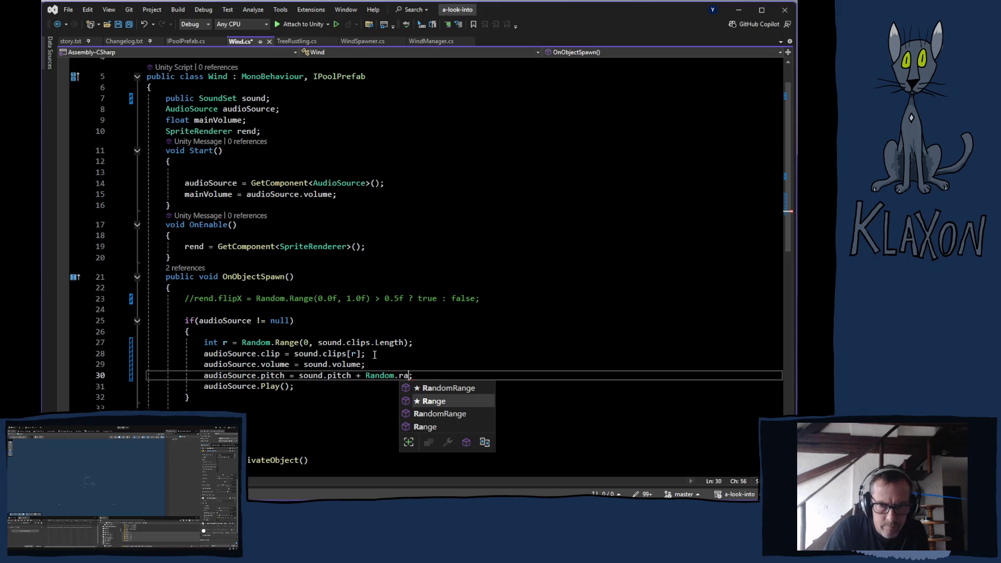
pyautogui.press('Tab')
pyautogui.write('(')
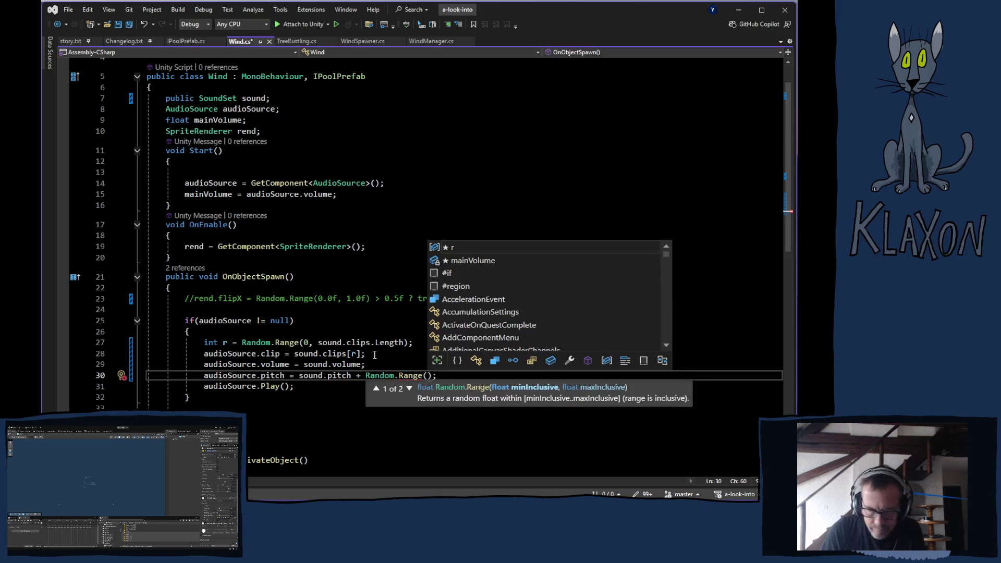
pyautogui.write('-sound.')
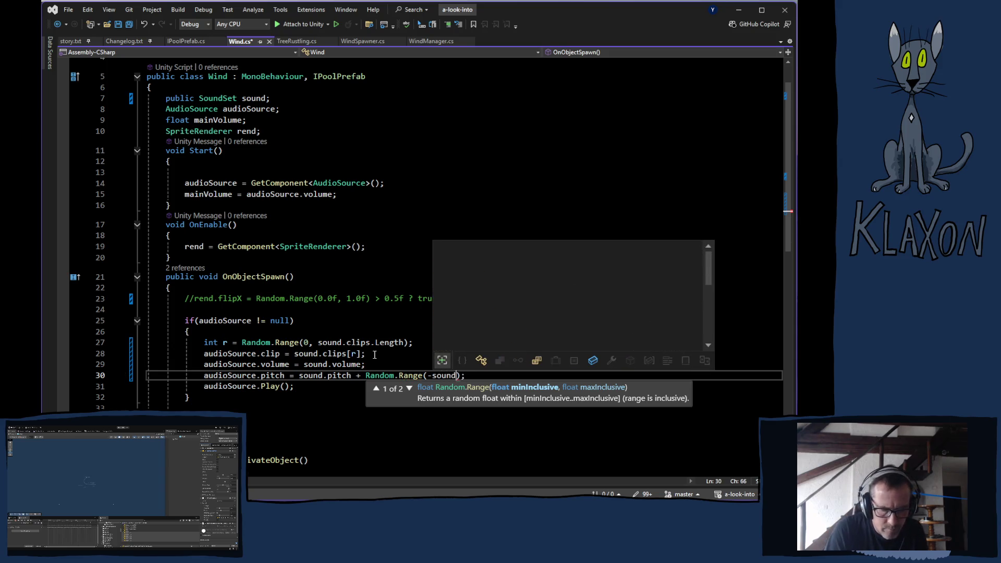
pyautogui.write('ra')
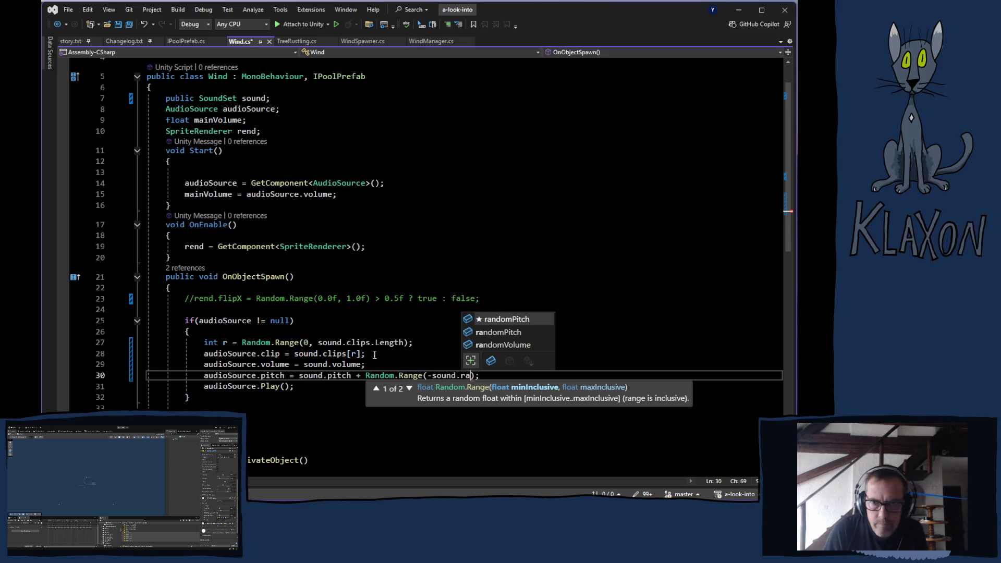
pyautogui.press('Tab')
pyautogui.press('Escape')
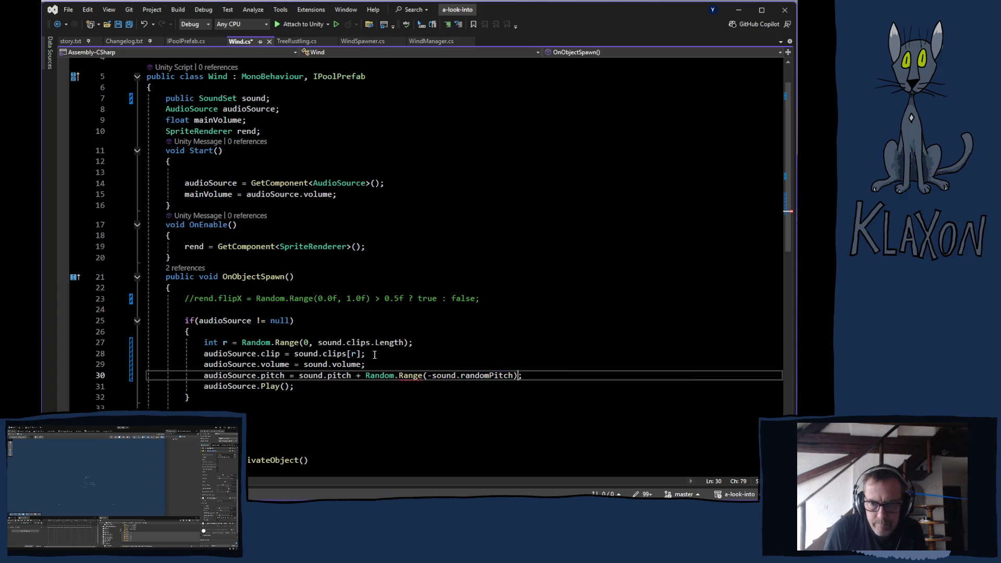
pyautogui.write(', ')
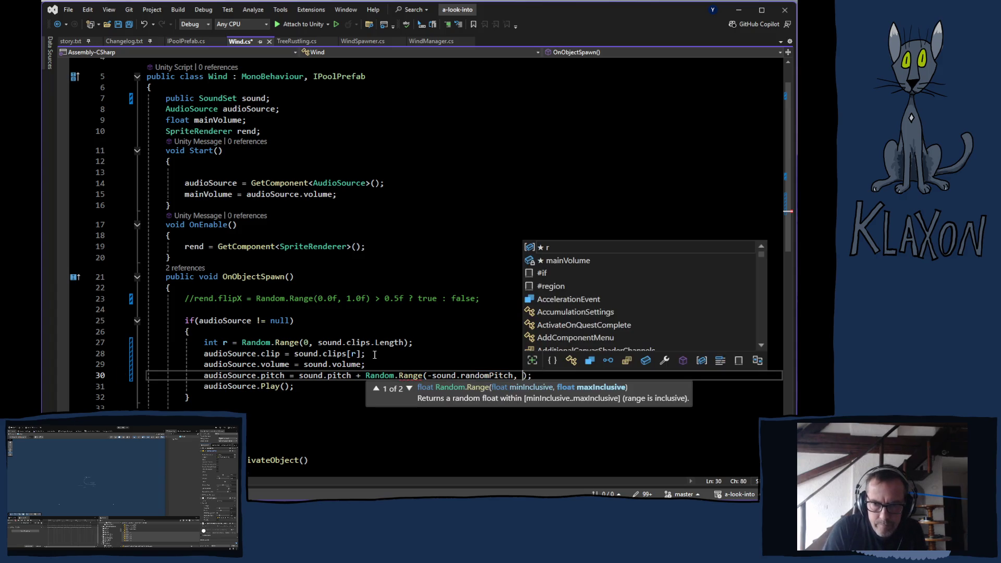
pyautogui.write('s')
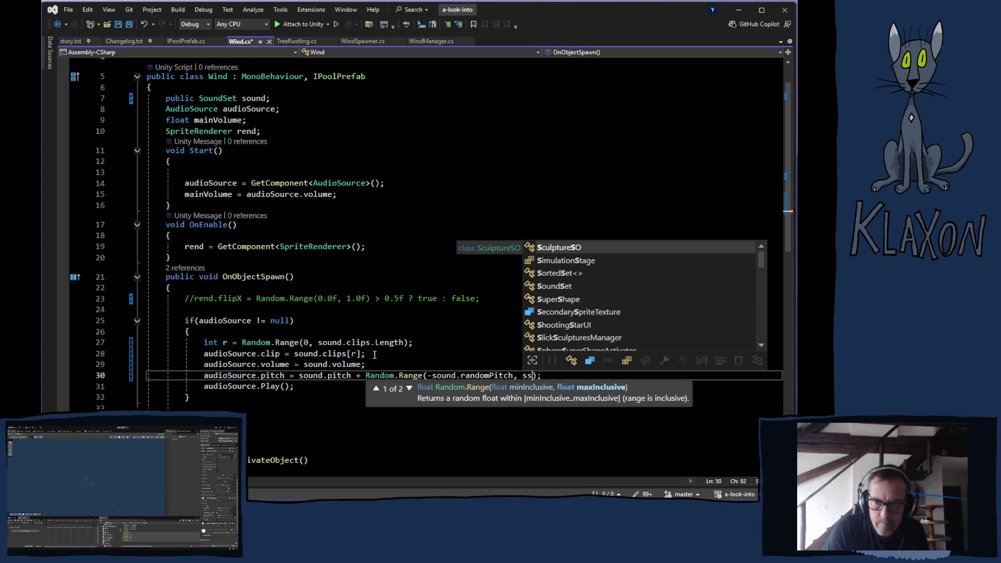
pyautogui.write('ound.')
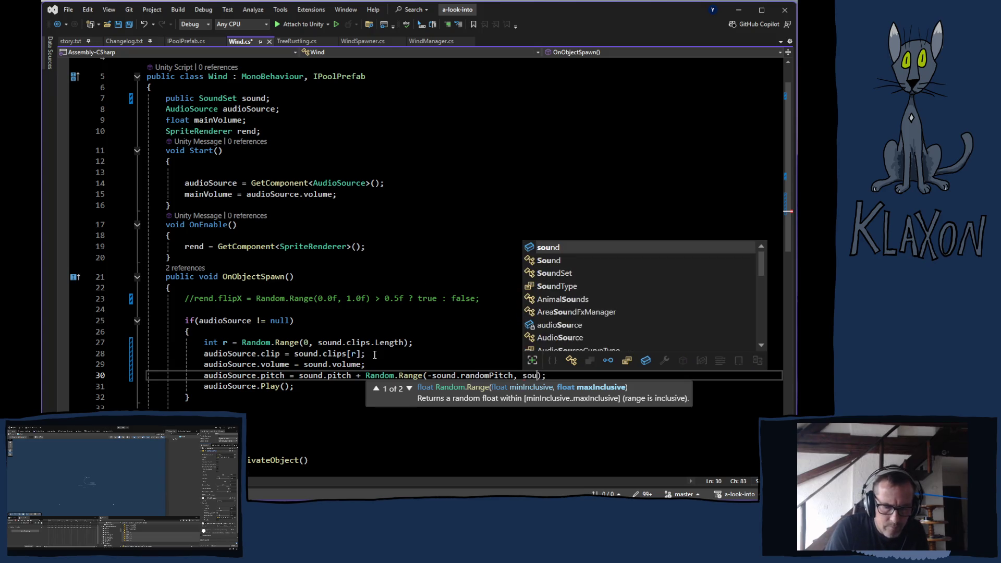
pyautogui.write('ra')
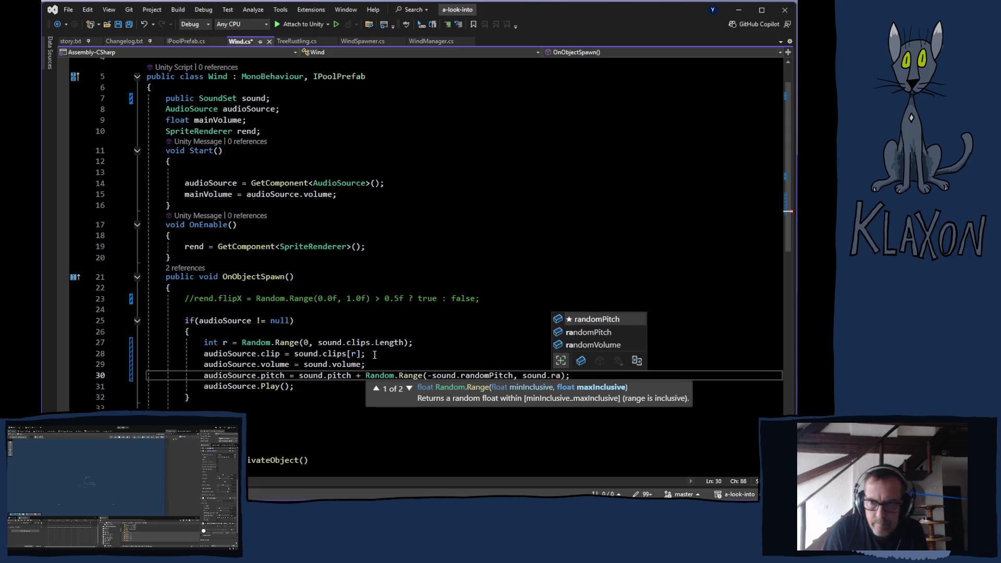
pyautogui.press('Tab')
pyautogui.write(')')
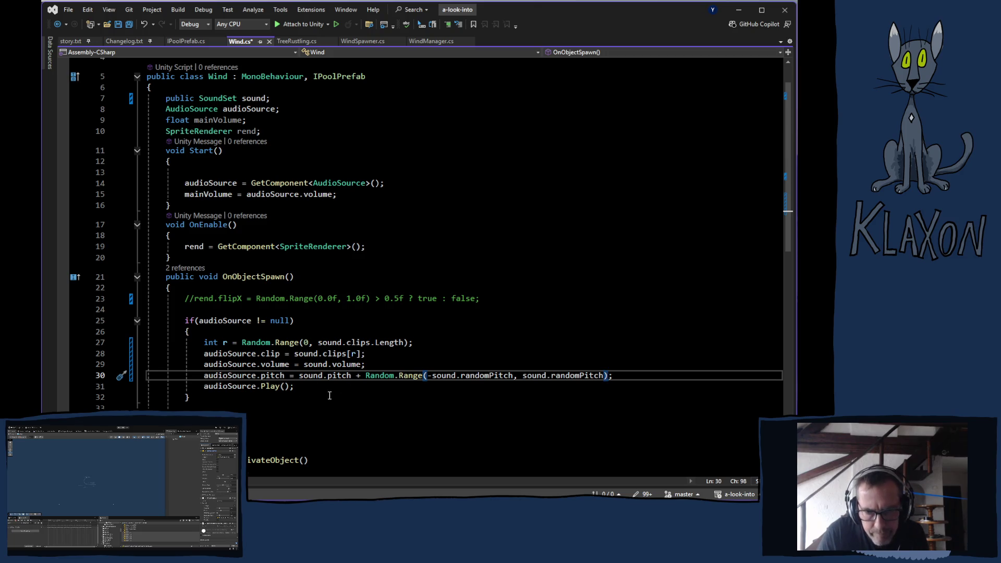
pyautogui.hotkey('ctrl', 's')
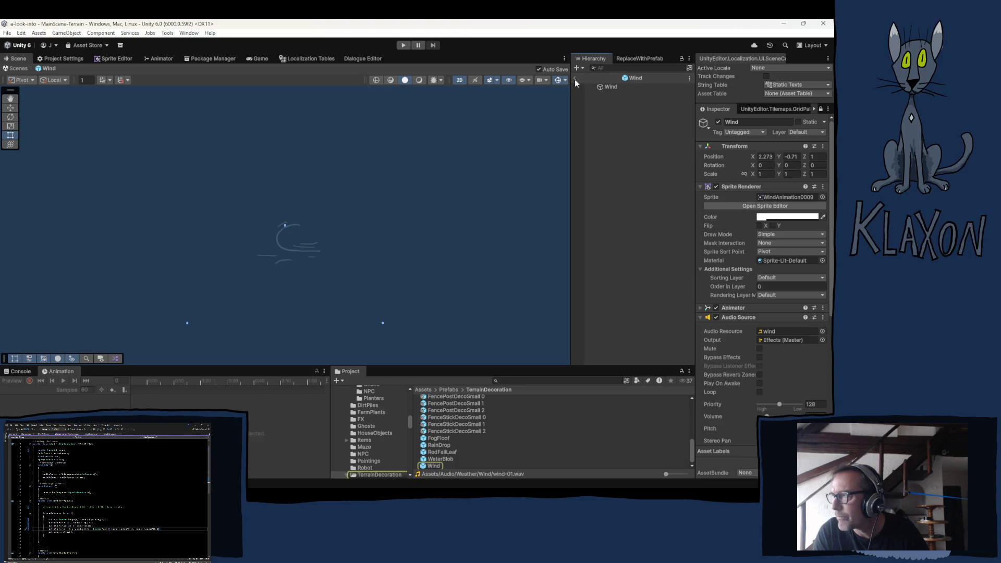
pyautogui.click(575, 77)
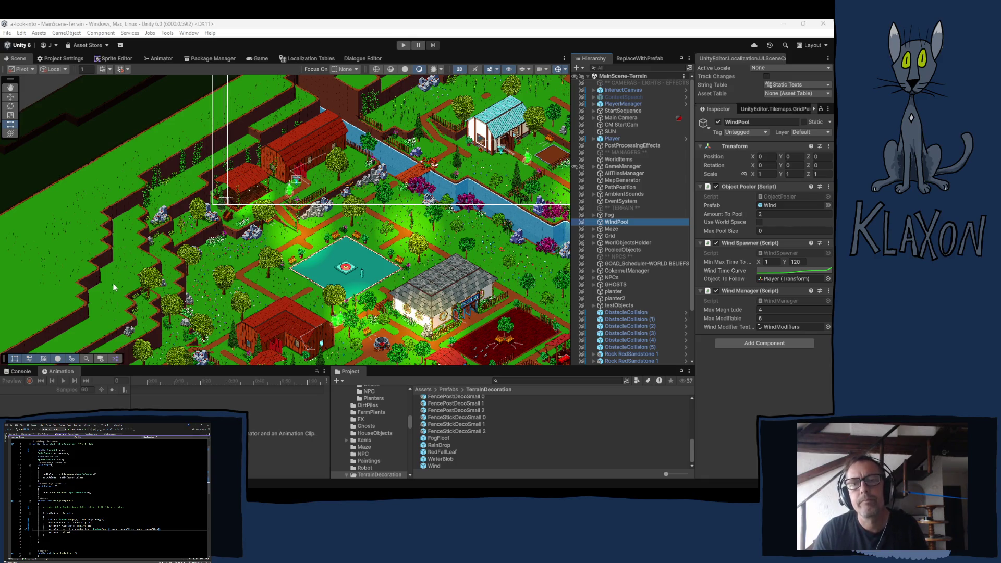
pyautogui.click(403, 44)
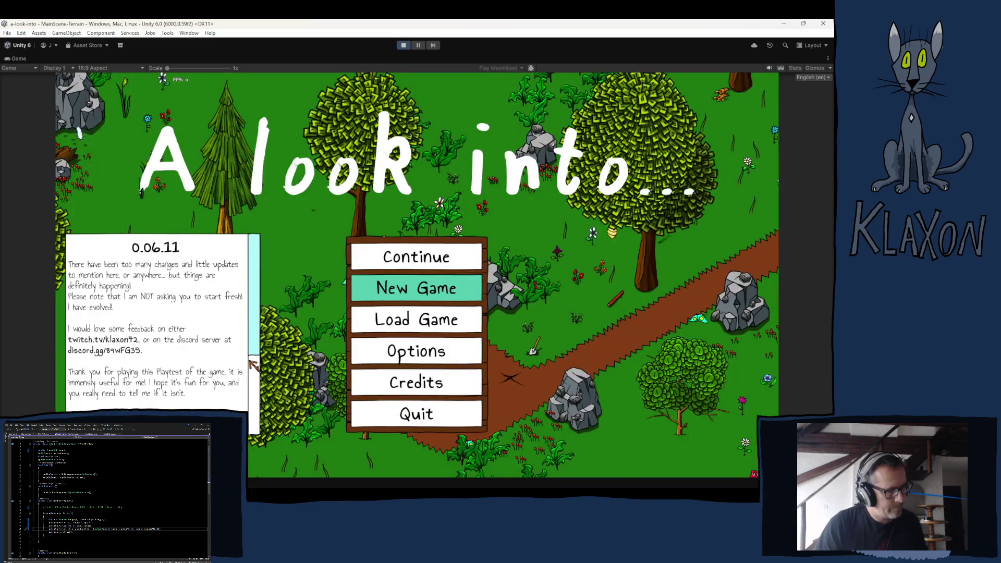
# Start a new game from the title menu and finish character creation
pyautogui.click(416, 289)
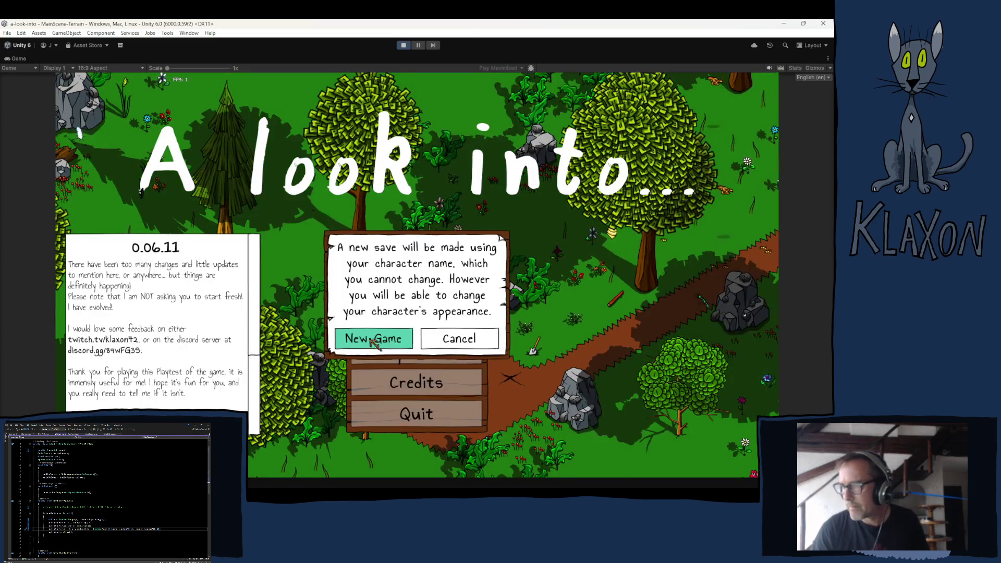
pyautogui.click(371, 338)
pyautogui.click(438, 351)
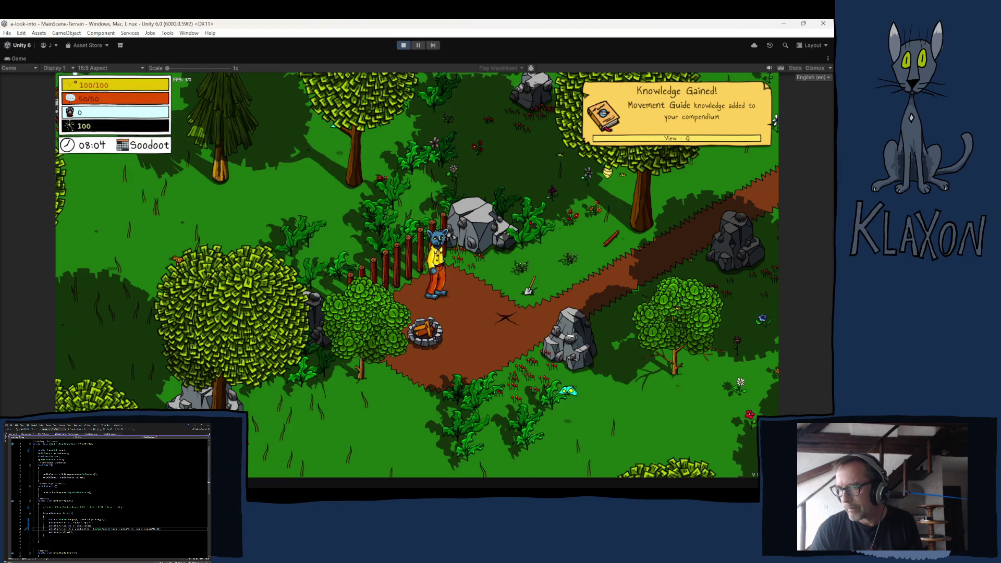
# Pick Breezy Peak as the teleport destination in the debug location list
pyautogui.moveTo(257, 468)
pyautogui.click(385, 463)
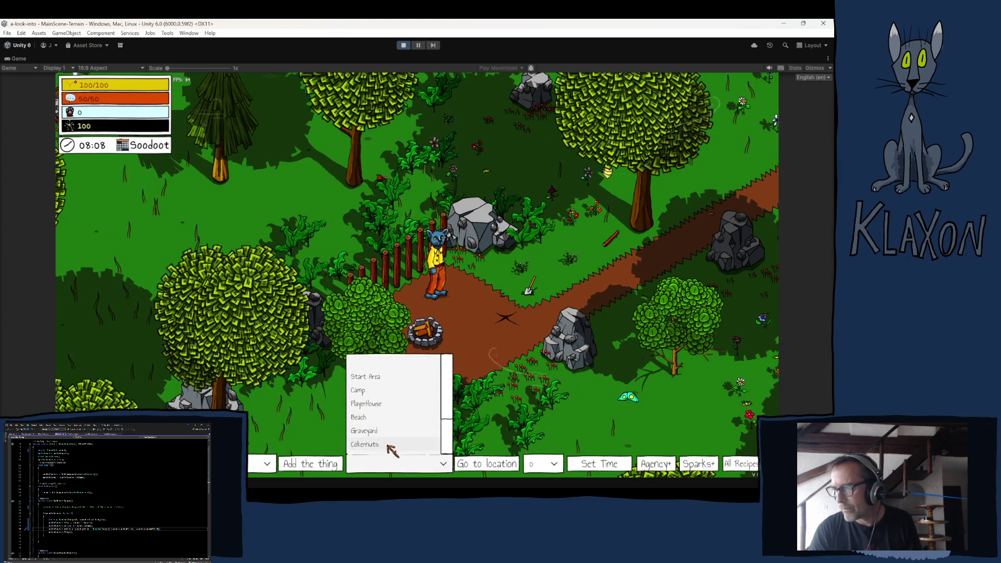
pyautogui.moveTo(447, 409); pyautogui.dragTo(447, 427)
pyautogui.click(383, 436)
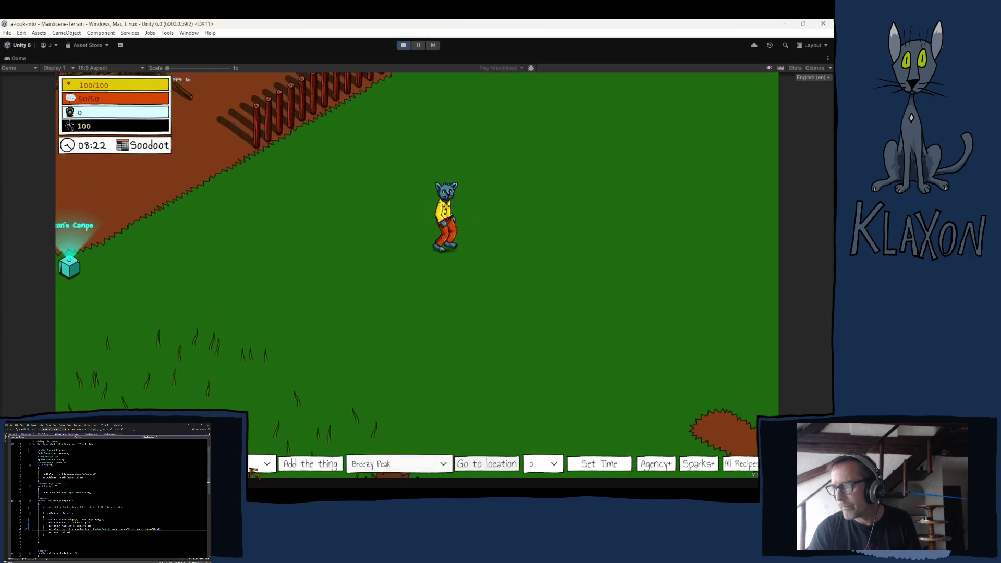
# Walk the character left past Seton's Camps into the forest and let it idle
pyautogui.press('a')
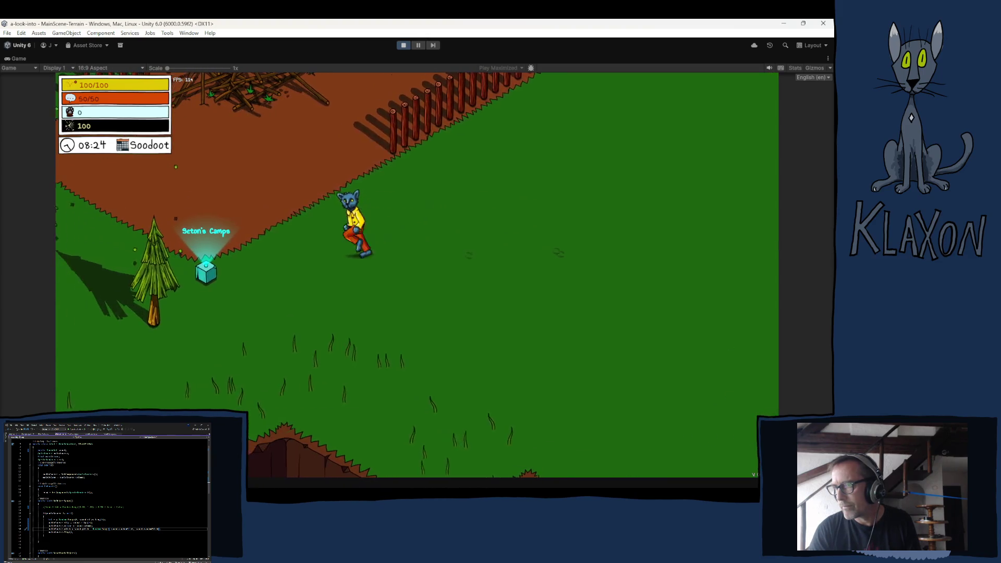
pyautogui.press('a')
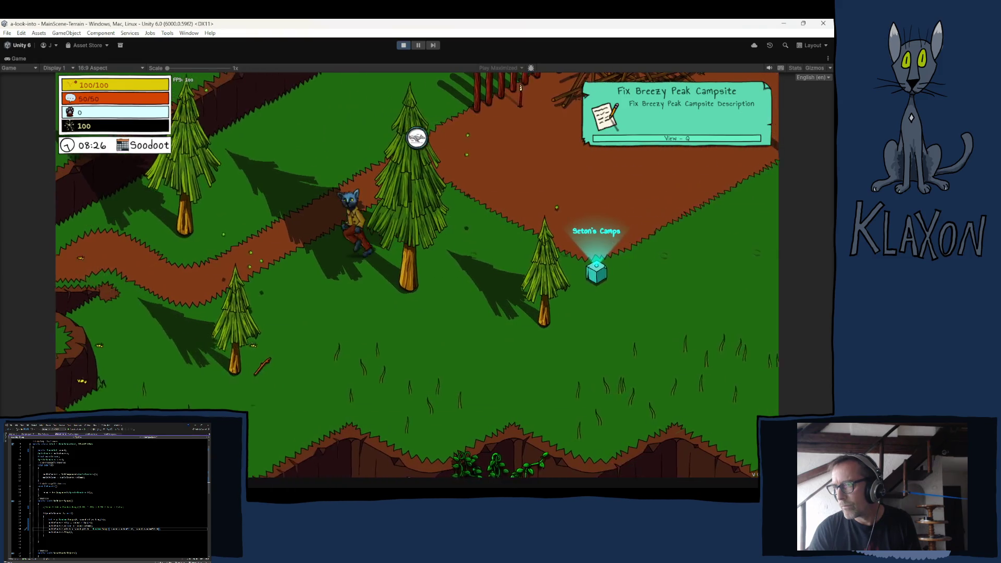
pyautogui.press('a')
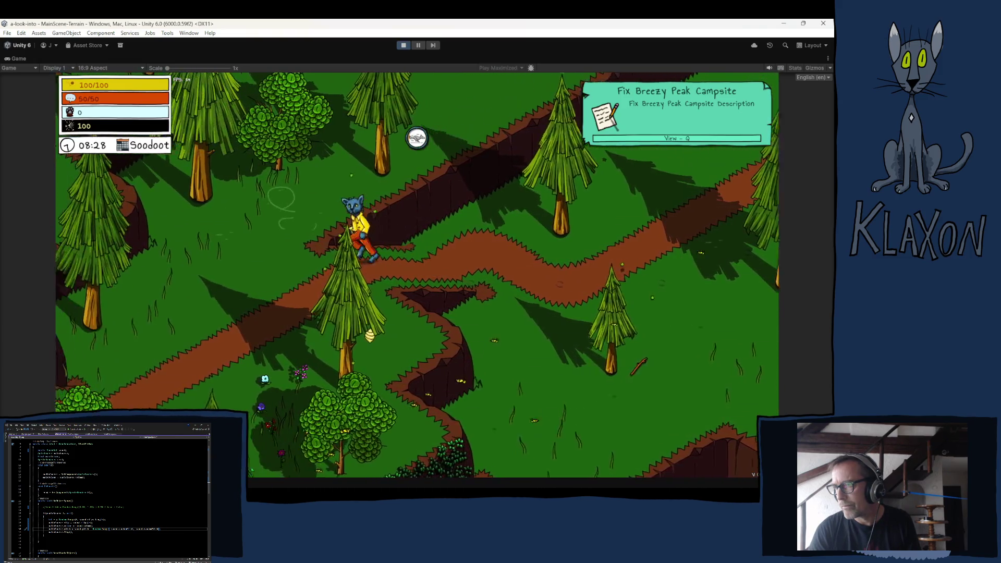
pyautogui.press('a')
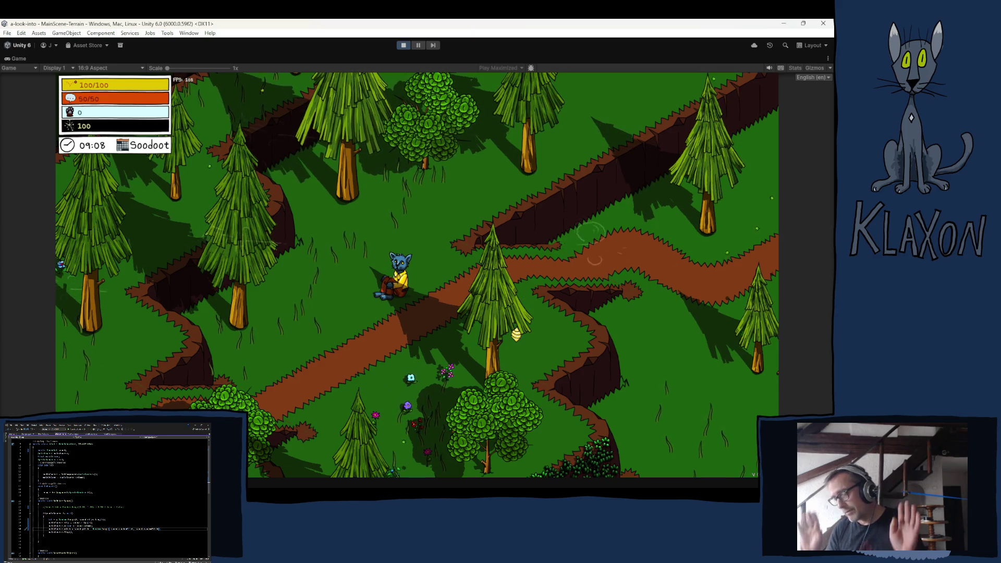
# Bring up the debug teleport location list
pyautogui.moveTo(365, 484)
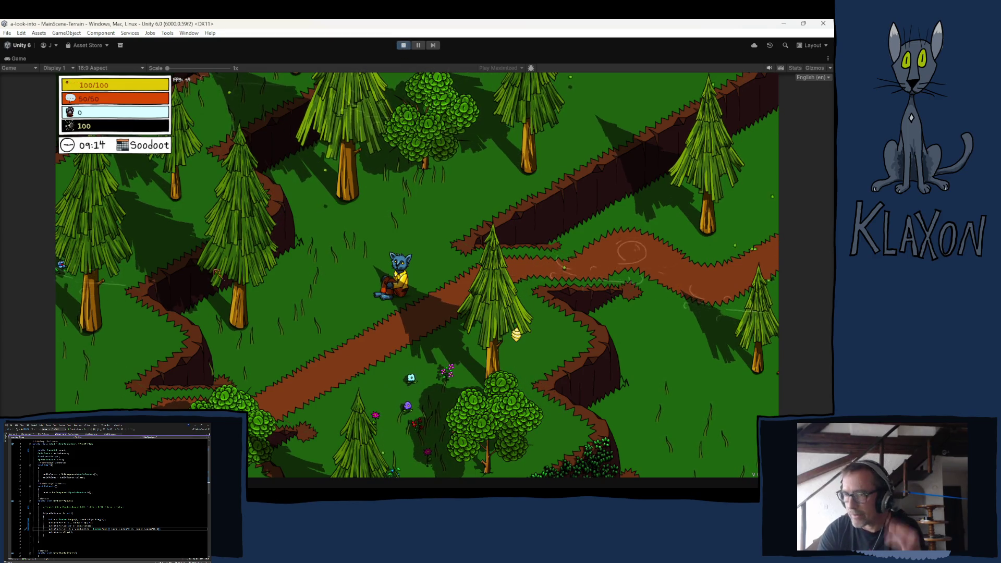
pyautogui.moveTo(365, 466)
pyautogui.click(397, 463)
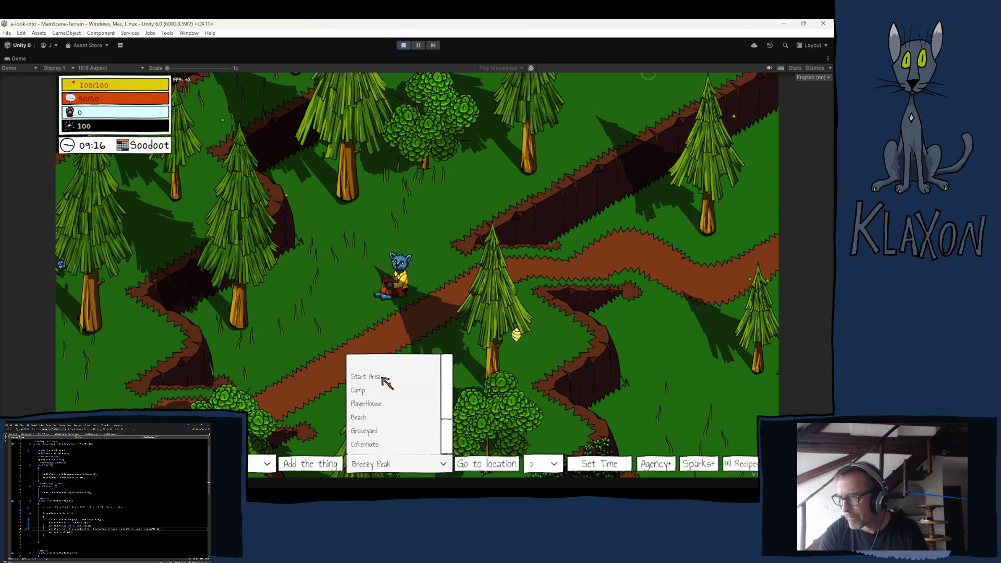
# Teleport to the Start Area, walk north through it, and exit Play mode
pyautogui.click(410, 380)
pyautogui.click(498, 459)
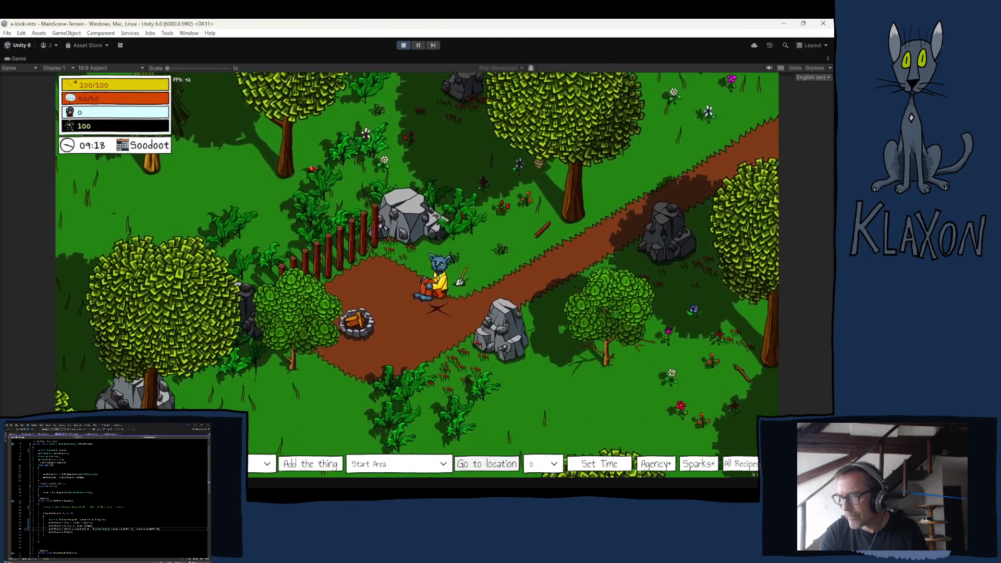
pyautogui.press('w')
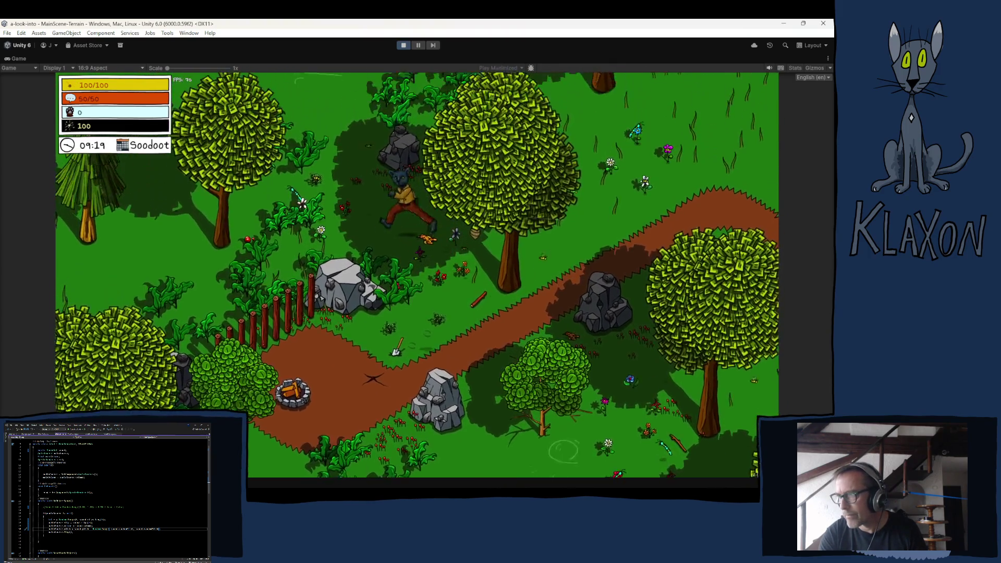
pyautogui.press('w')
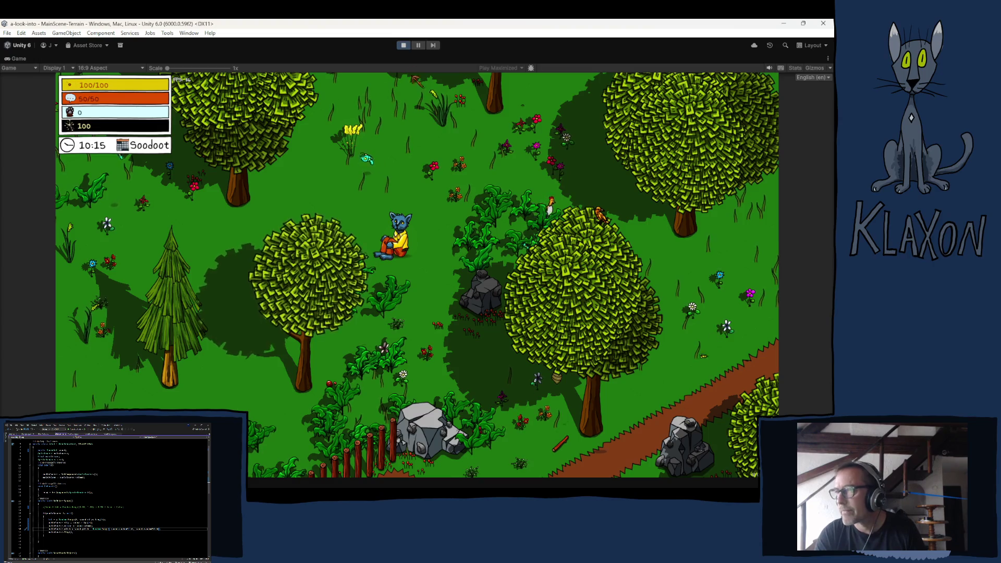
pyautogui.hotkey('ctrl', 'p')
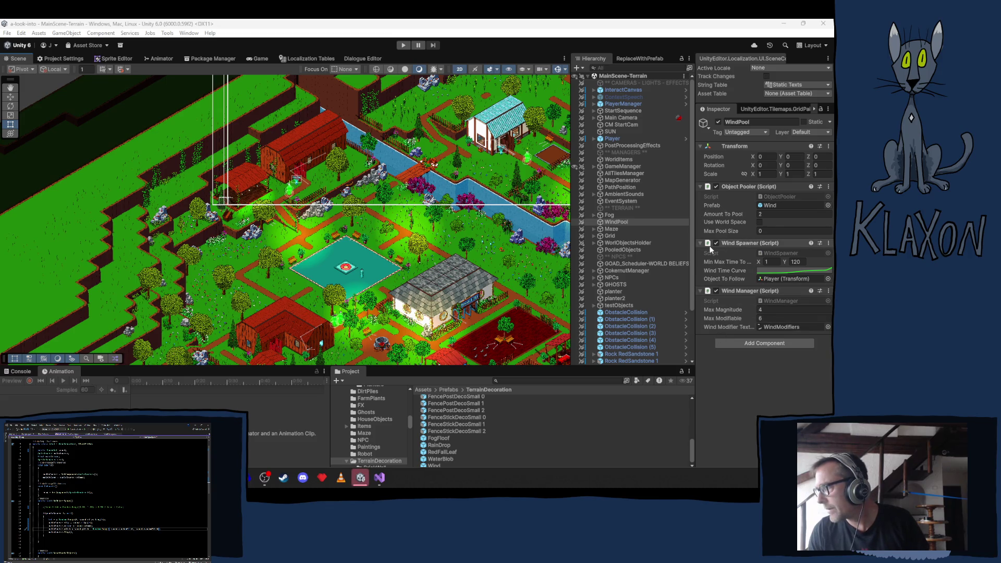
# Open the Wind prefab and change its Wind script sound Volume from 0.2 to 0.15
pyautogui.moveTo(770, 205); pyautogui.dragTo(770, 206)
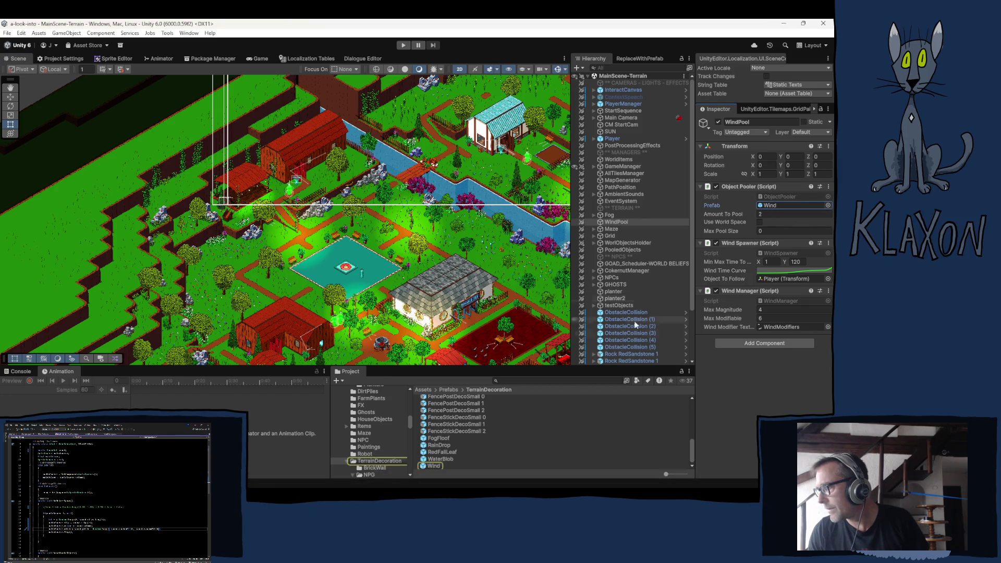
pyautogui.click(433, 466)
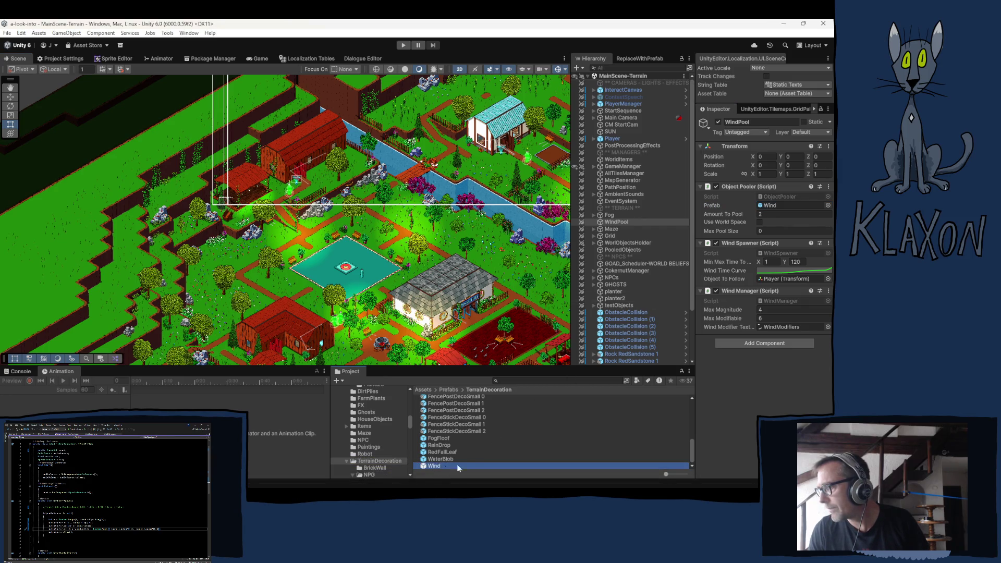
pyautogui.doubleClick(457, 464)
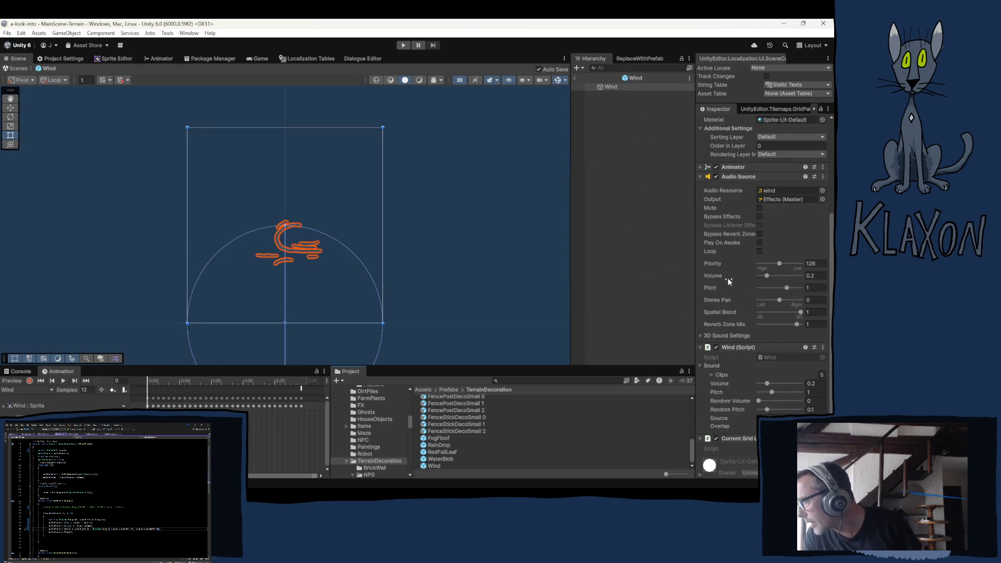
pyautogui.scroll(-2, 728, 282)
pyautogui.click(813, 350)
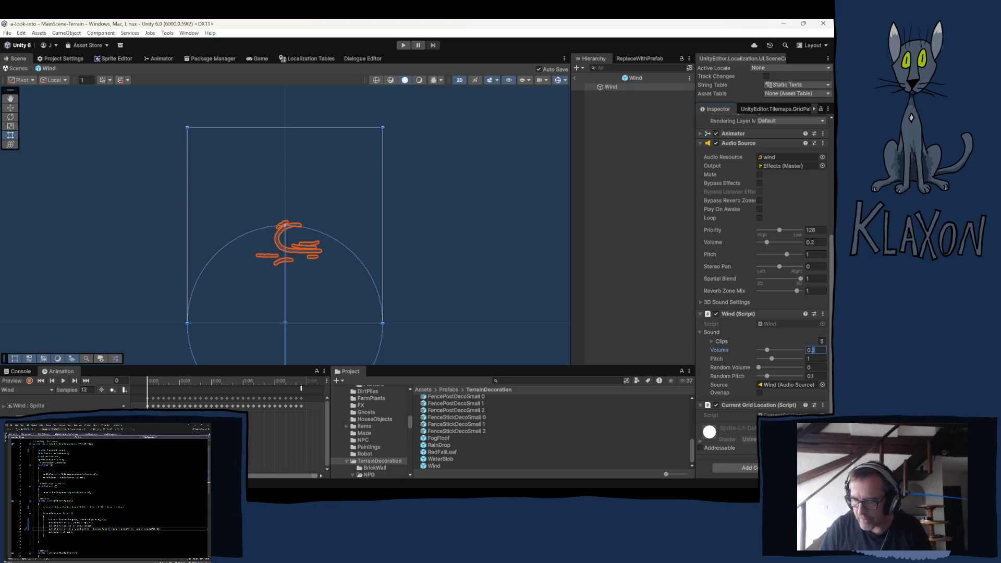
pyautogui.write('1')
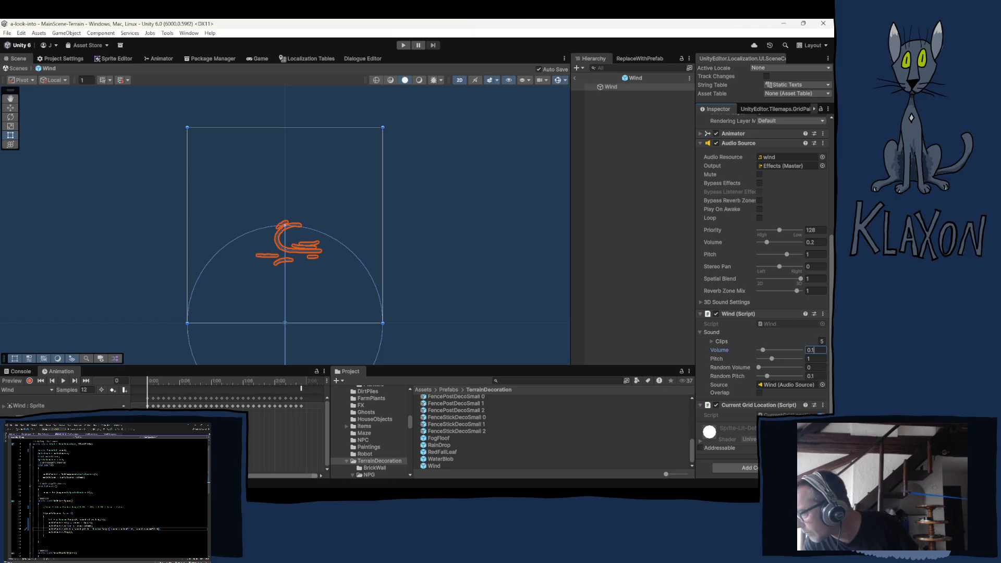
pyautogui.write('5')
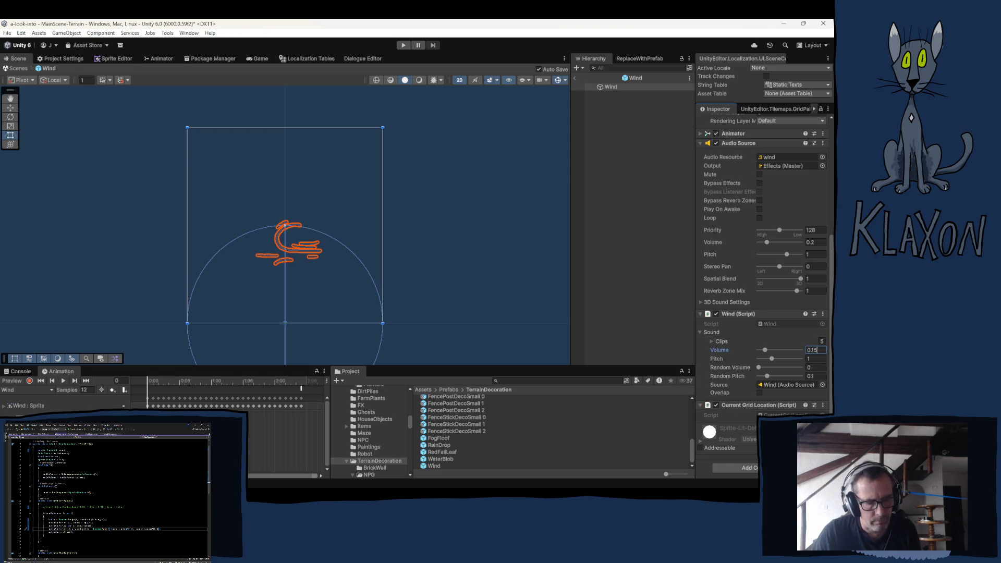
pyautogui.hotkey('alt', 'Tab')
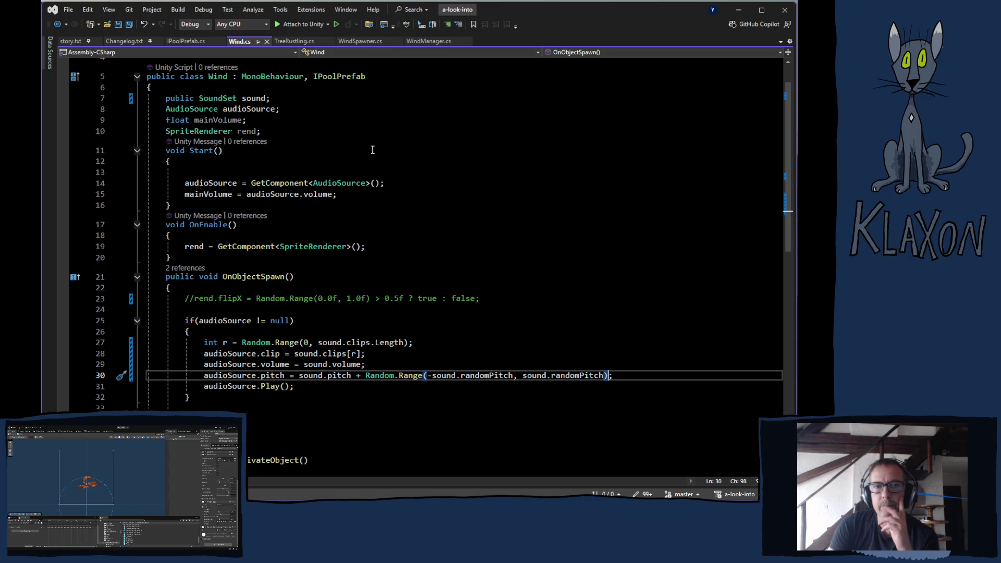
pyautogui.hotkey('alt', 'Tab')
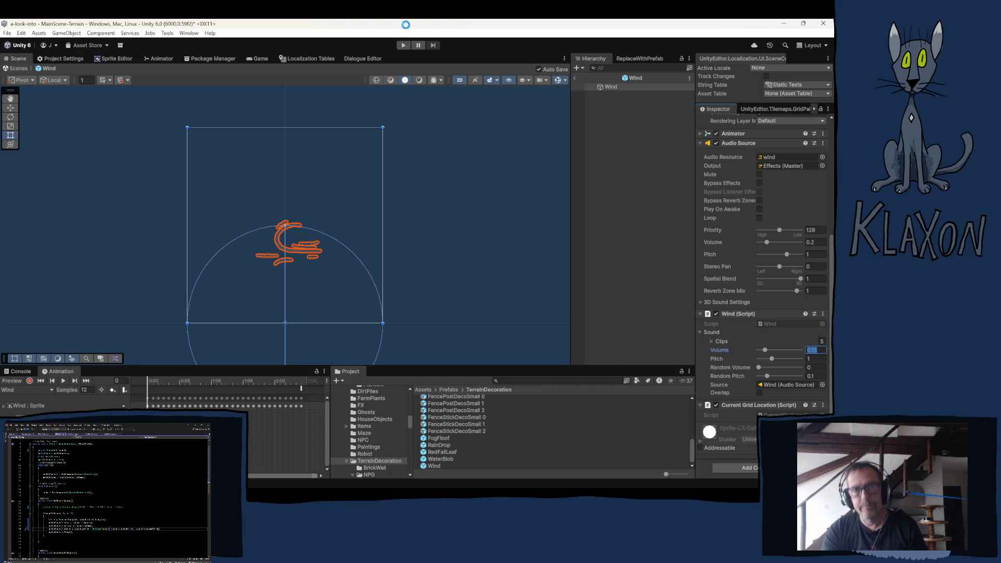
pyautogui.hotkey('alt', 'Tab')
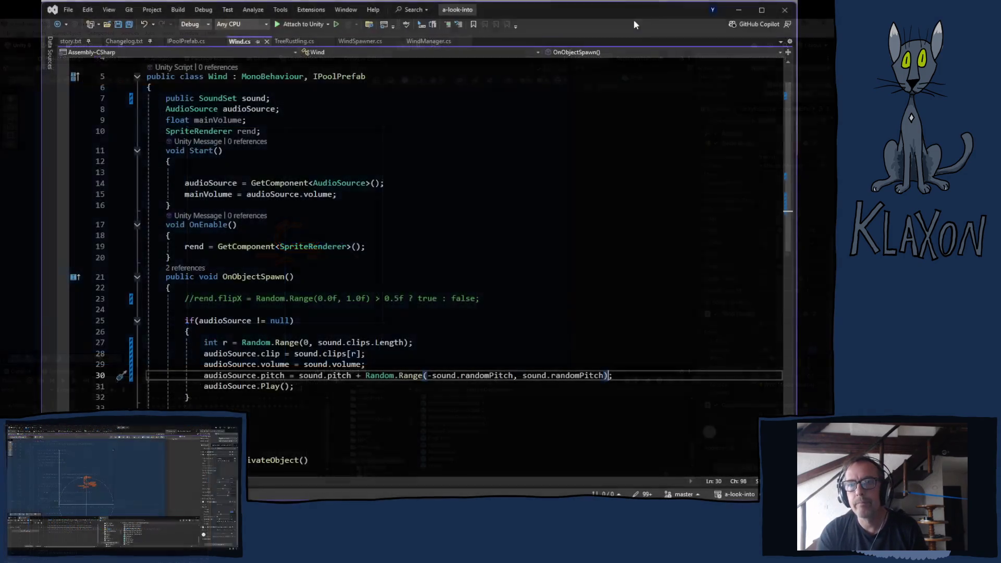